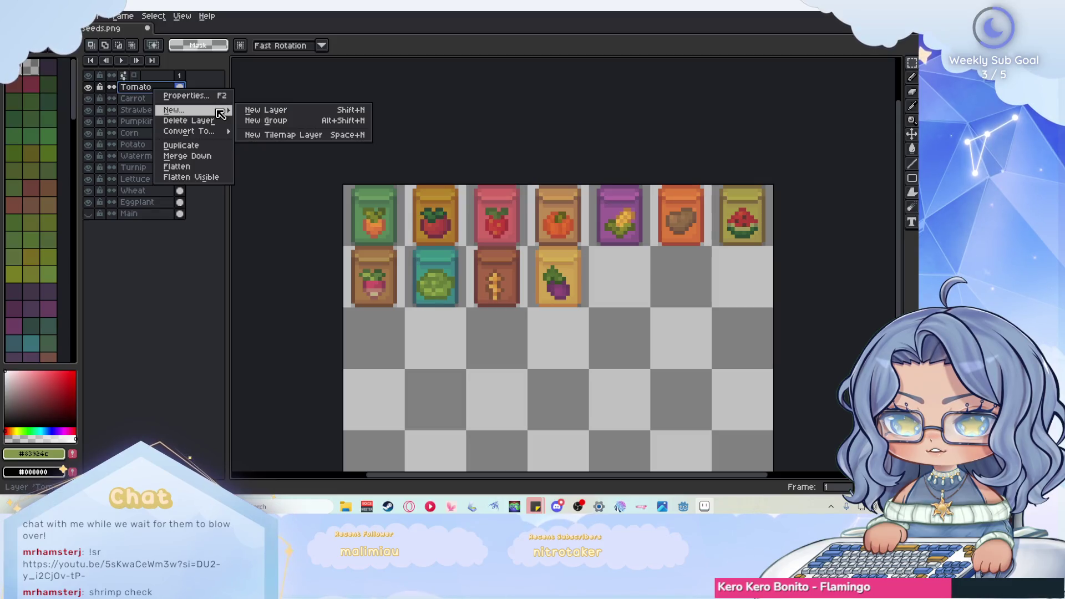
- Dismiss the layer context menu and the File menu without choosing anything
{"action": "key", "text": "Escape"}
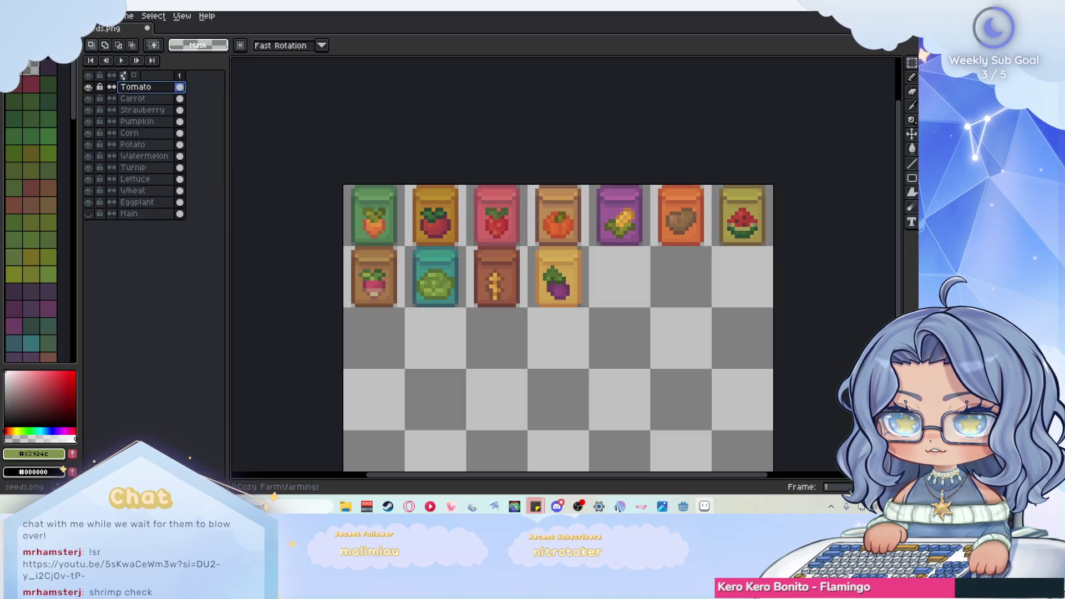
{"action": "left_click", "coordinate": [17, 16]}
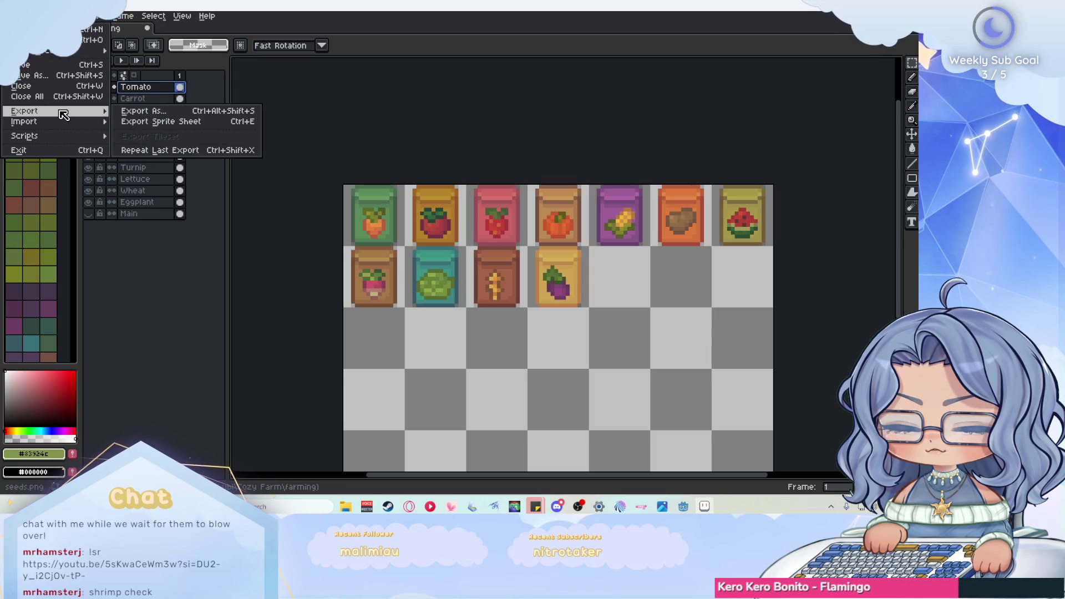
{"action": "left_click", "coordinate": [142, 270]}
- Hide the Main through Tomato layers so only Carrot stays visible, briefly checking Godot
{"action": "left_click_drag", "start_coordinate": [91, 210], "coordinate": [86, 101]}
{"action": "key", "text": "plus"}
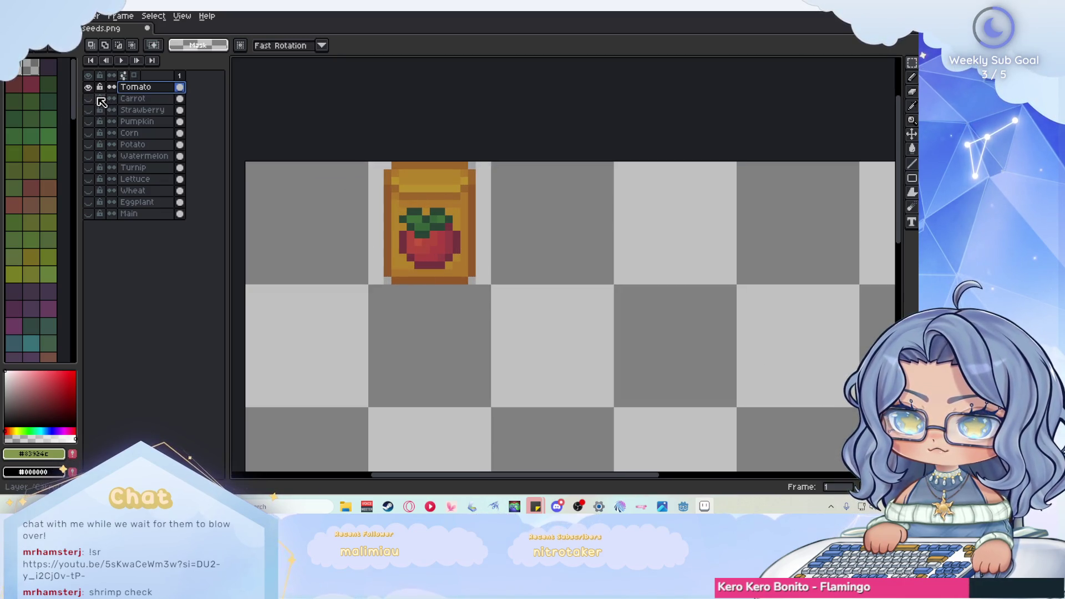
{"action": "left_click", "coordinate": [88, 99]}
{"action": "key", "text": "alt+Tab"}
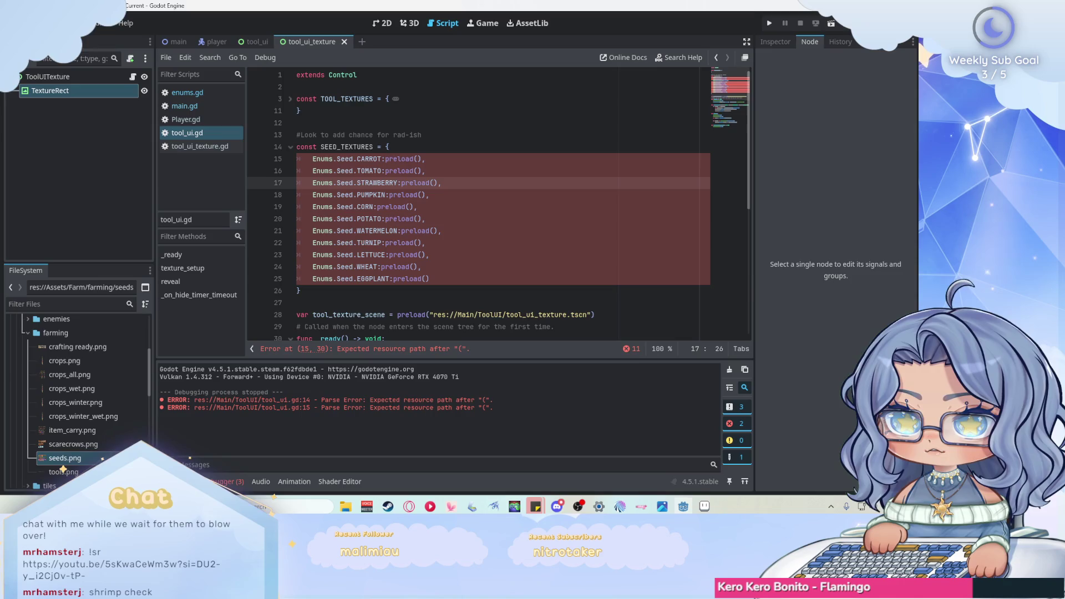
{"action": "left_click", "coordinate": [705, 506]}
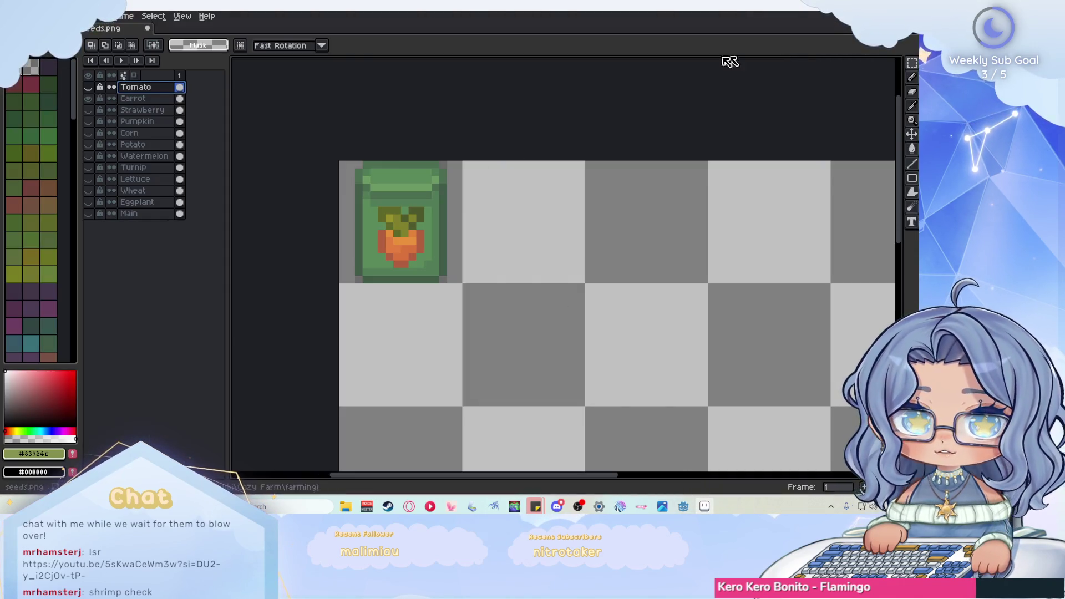
{"action": "left_click", "coordinate": [16, 15]}
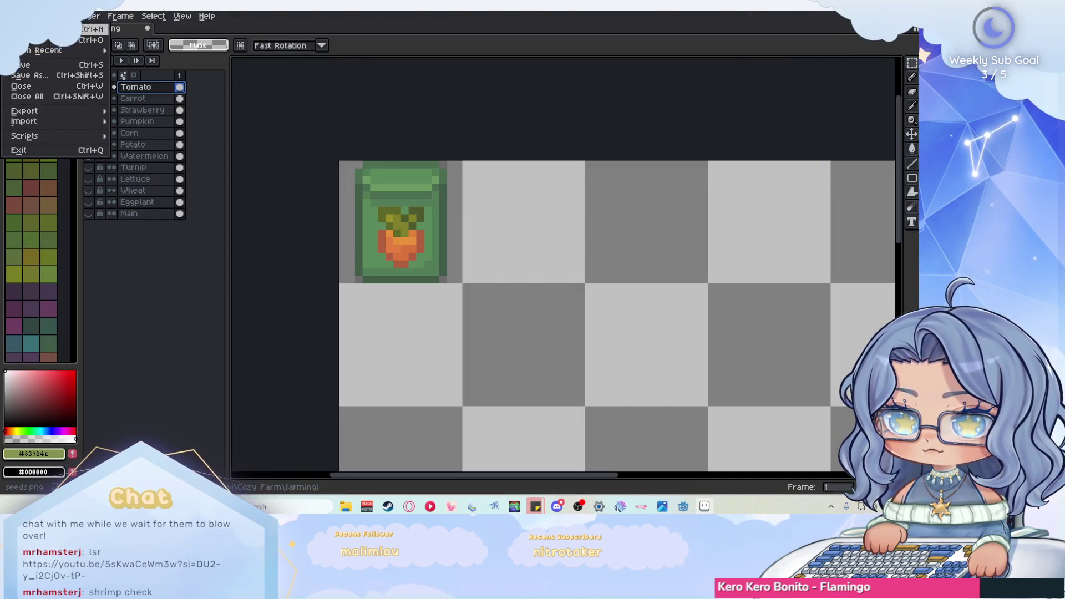
{"action": "mouse_move", "coordinate": [88, 111]}
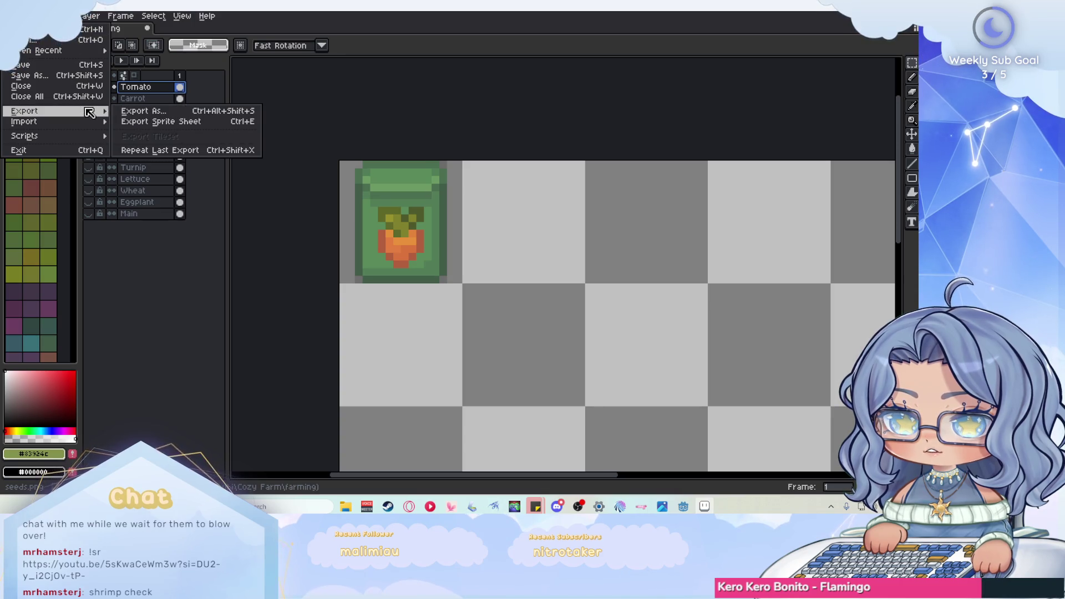
{"action": "left_click", "coordinate": [208, 113]}
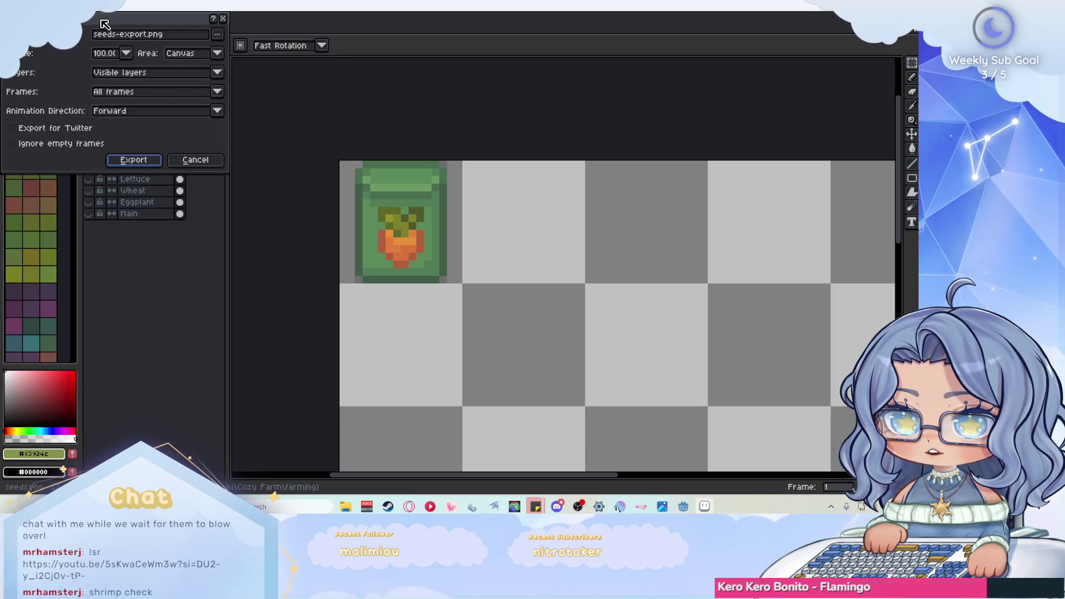
{"action": "mouse_move", "coordinate": [105, 25]}
{"action": "left_mouse_down"}
{"action": "mouse_move", "coordinate": [296, 111]}
{"action": "mouse_move", "coordinate": [302, 172]}
{"action": "left_mouse_up"}
{"action": "double_click", "coordinate": [345, 183]}
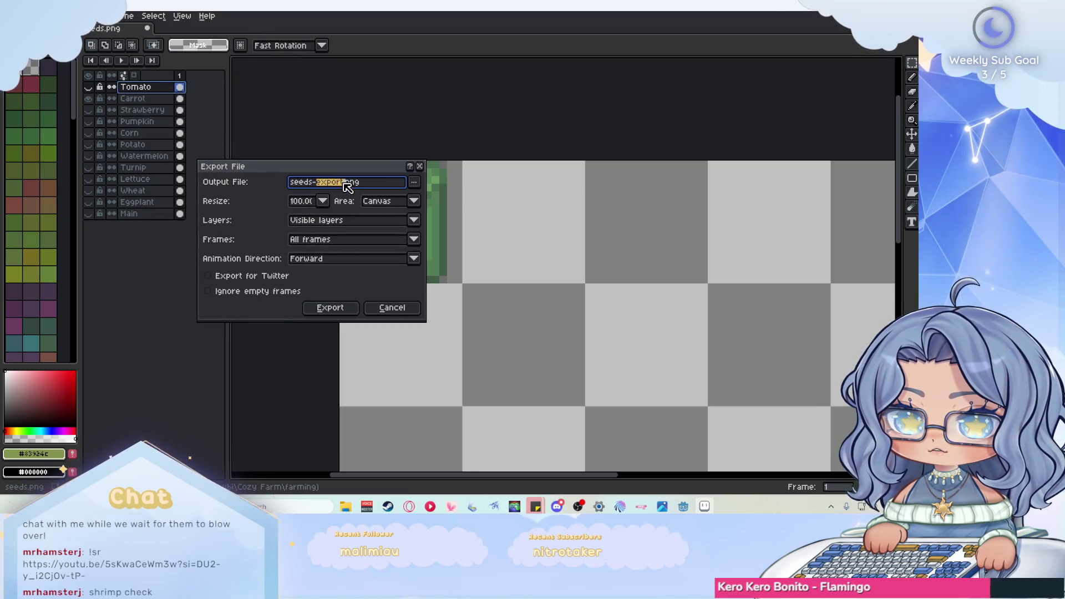
{"action": "left_click", "coordinate": [346, 183]}
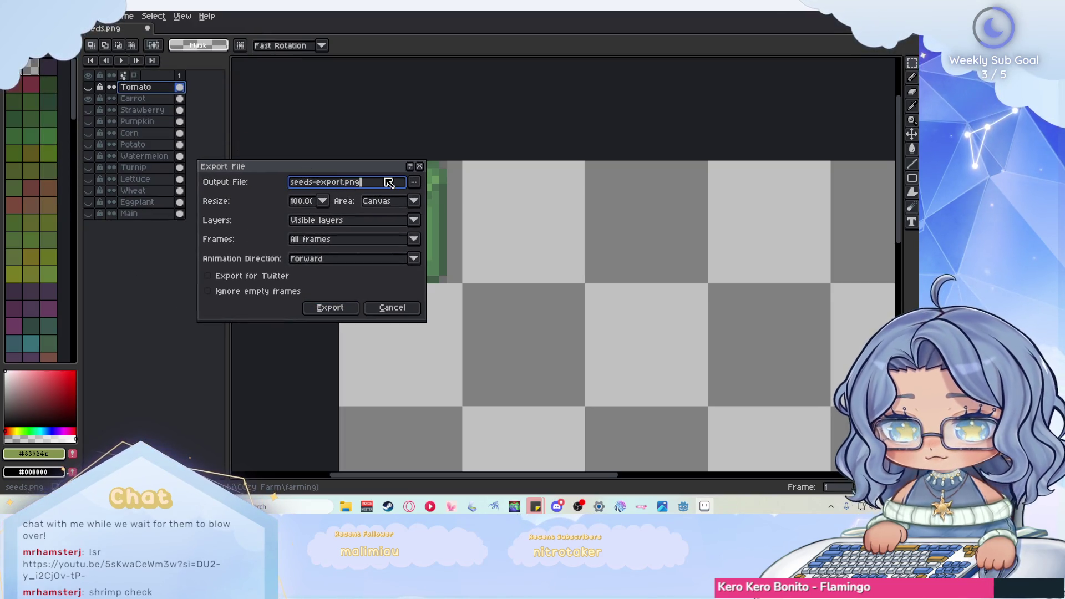
{"action": "key", "text": "BackSpace"}
{"action": "key", "text": "BackSpace"}
{"action": "key", "text": "BackSpace"}
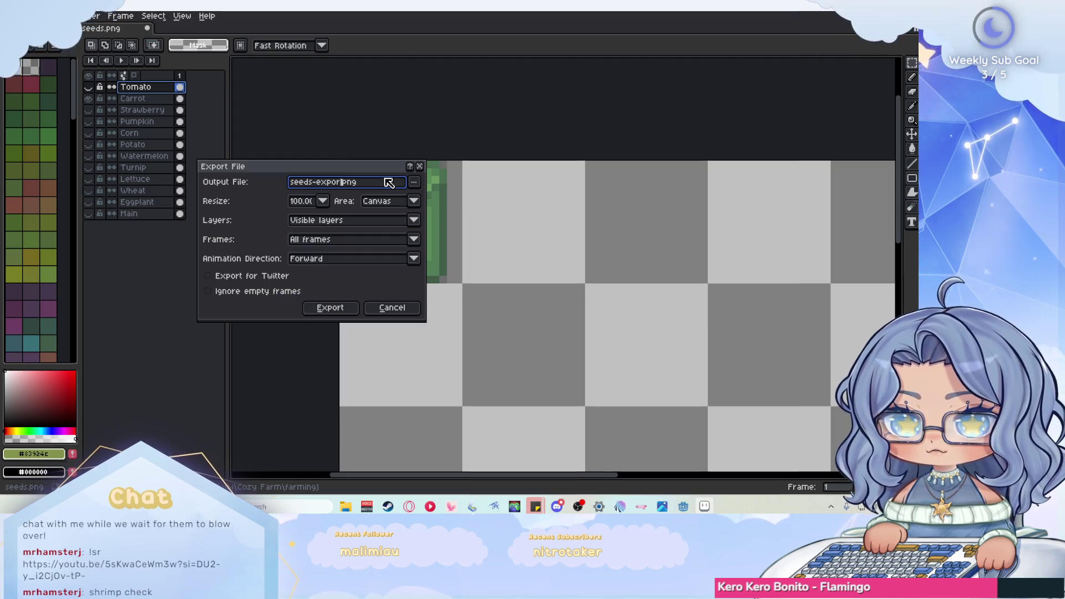
{"action": "type", "text": "carrot"}
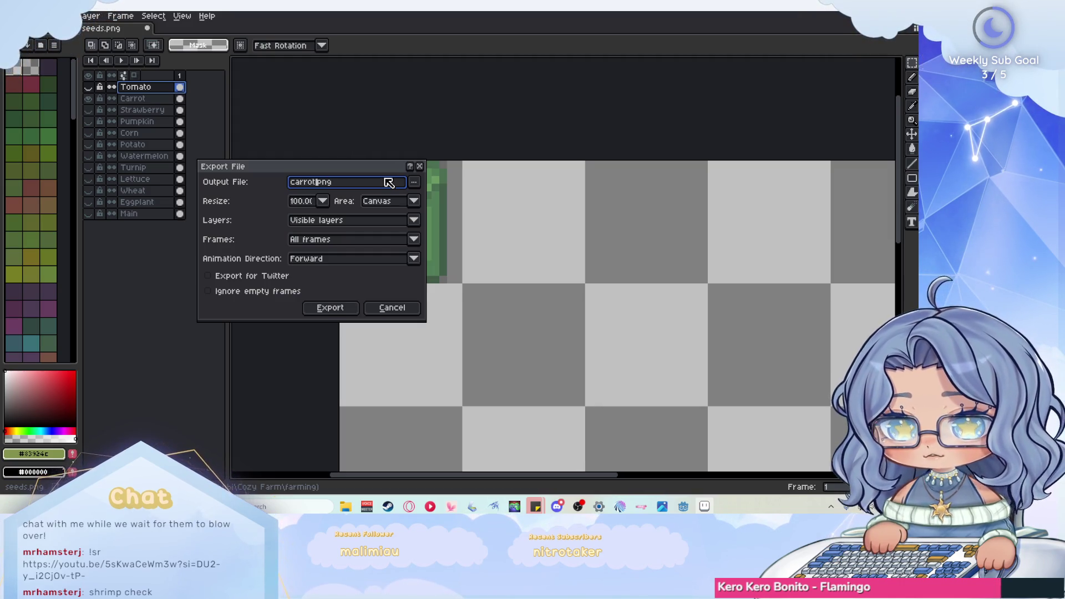
{"action": "key", "text": "Tab"}
{"action": "key", "text": "Tab"}
{"action": "key", "text": "Tab"}
{"action": "key", "text": "Down"}
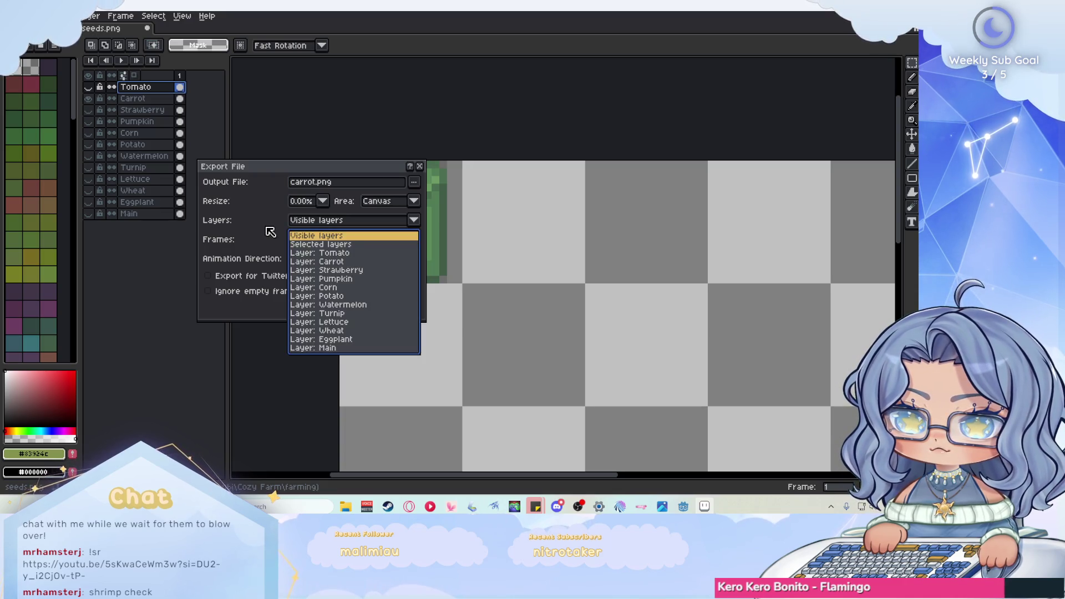
{"action": "key", "text": "Return"}
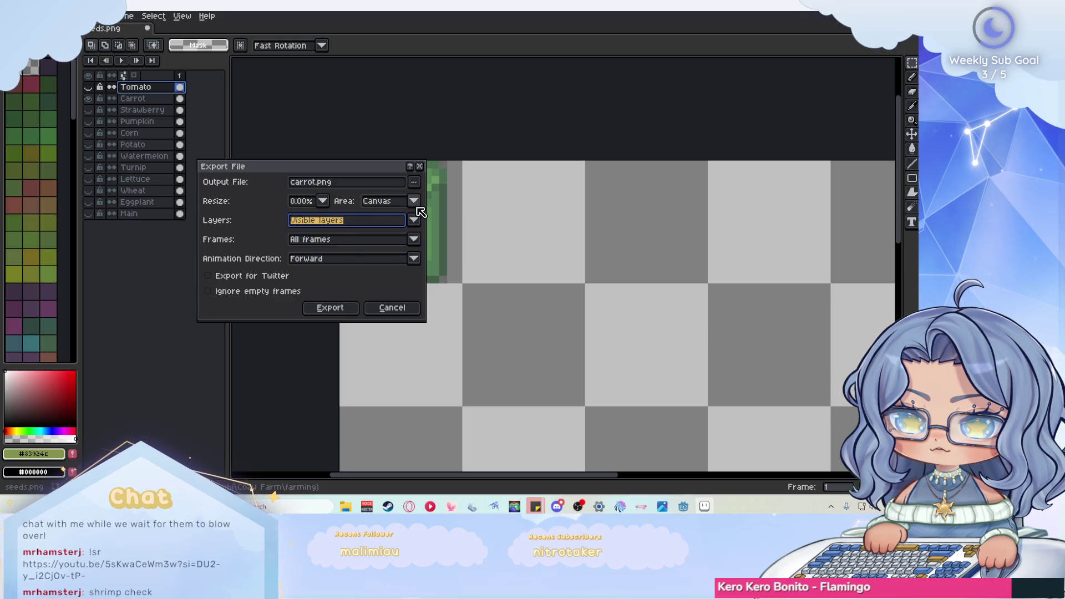
{"action": "left_click", "coordinate": [322, 201]}
{"action": "left_click", "coordinate": [383, 201]}
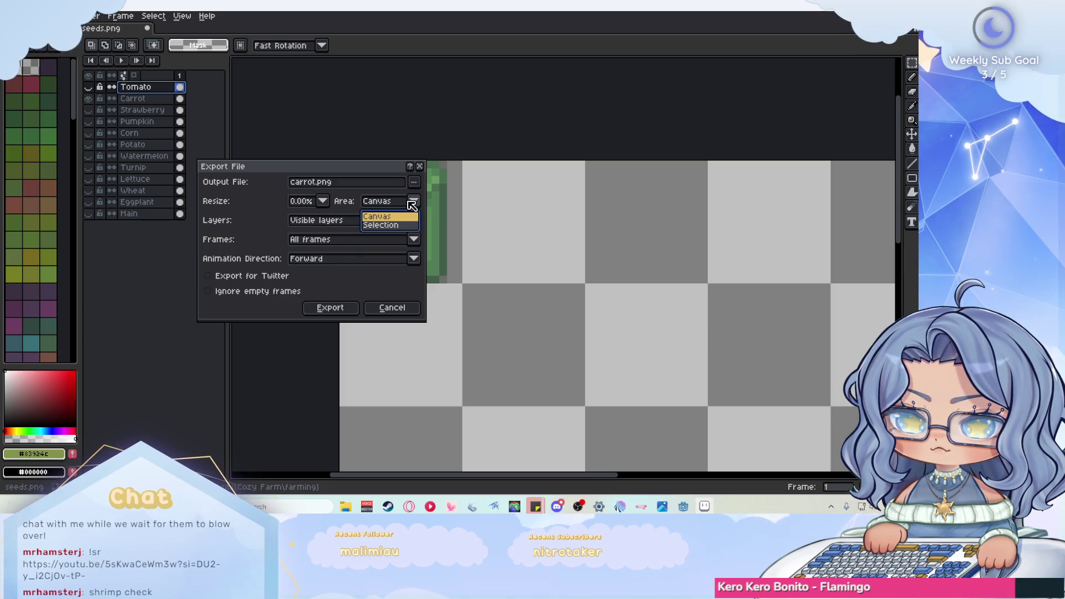
{"action": "left_click", "coordinate": [404, 222]}
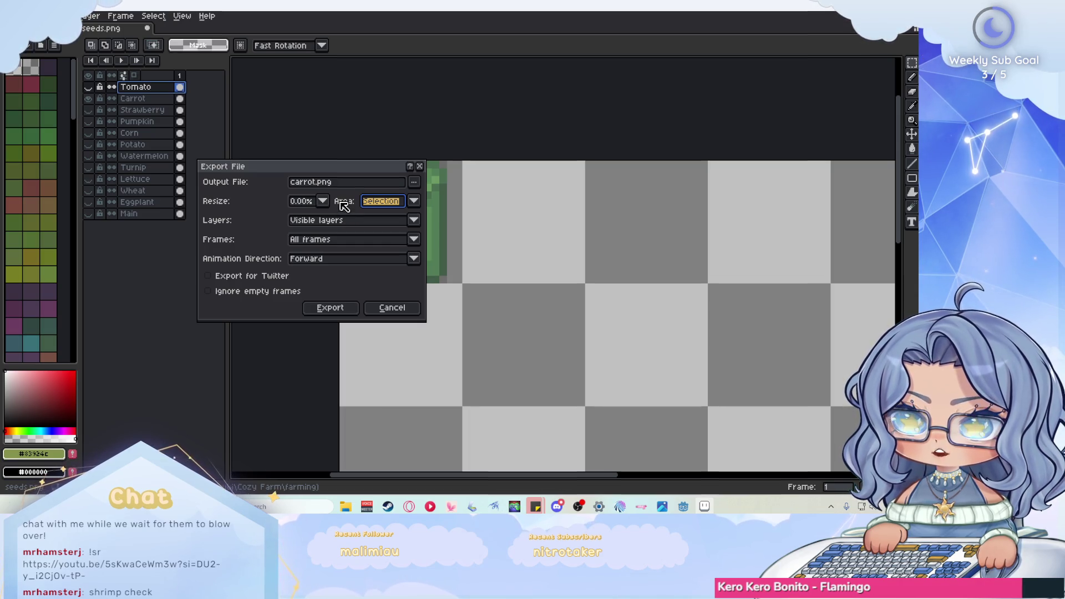
{"action": "left_click", "coordinate": [411, 308]}
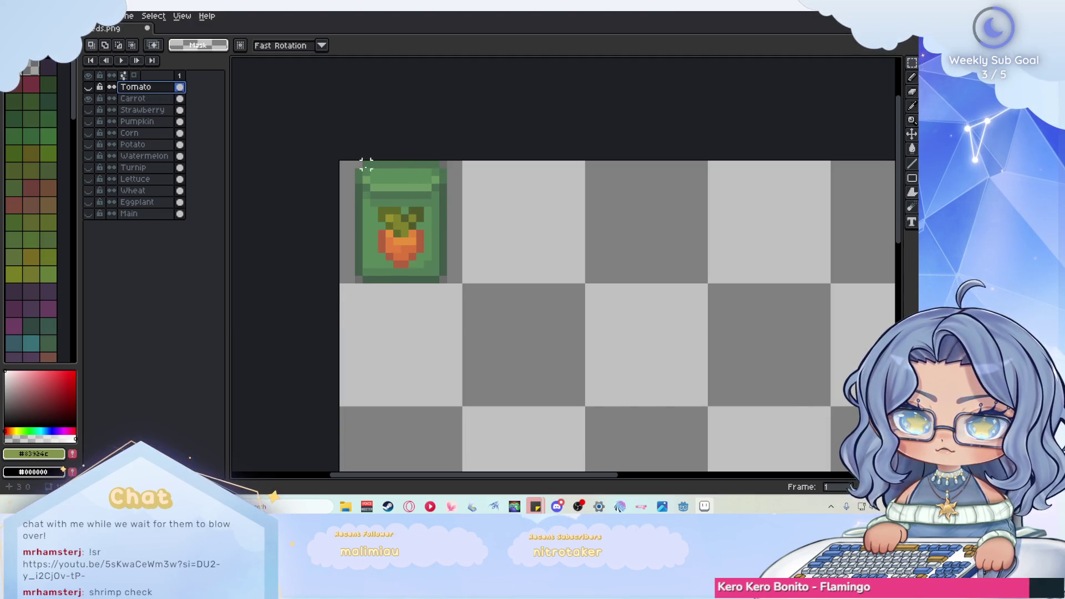
- Marquee-select the carrot packet tile and set the Export As area to Selection
{"action": "mouse_move", "coordinate": [366, 164]}
{"action": "left_mouse_down"}
{"action": "mouse_move", "coordinate": [416, 186]}
{"action": "mouse_move", "coordinate": [463, 284]}
{"action": "left_mouse_up"}
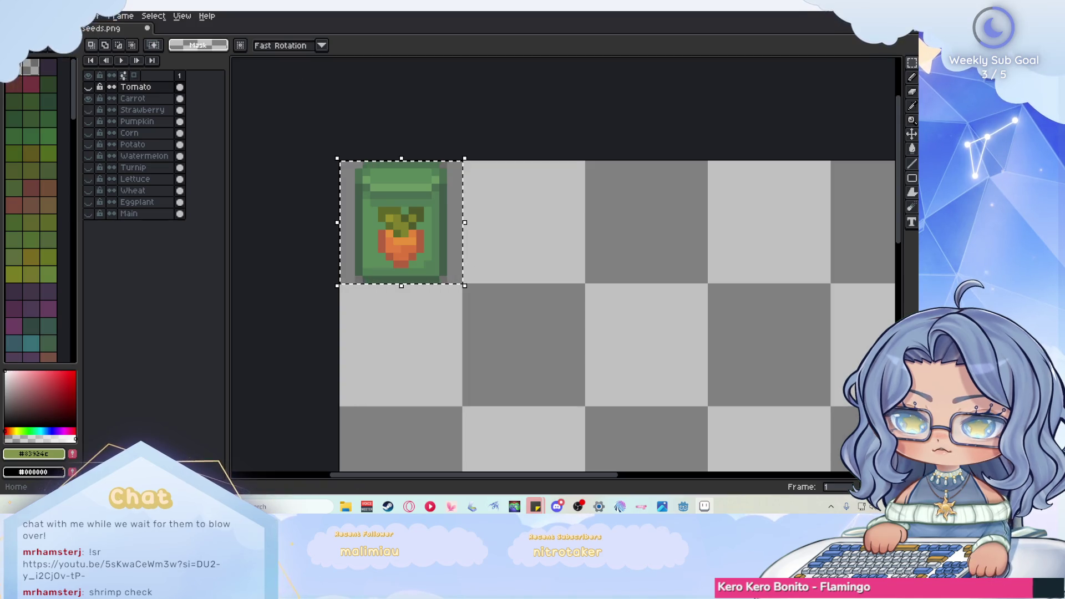
{"action": "left_click", "coordinate": [56, 15]}
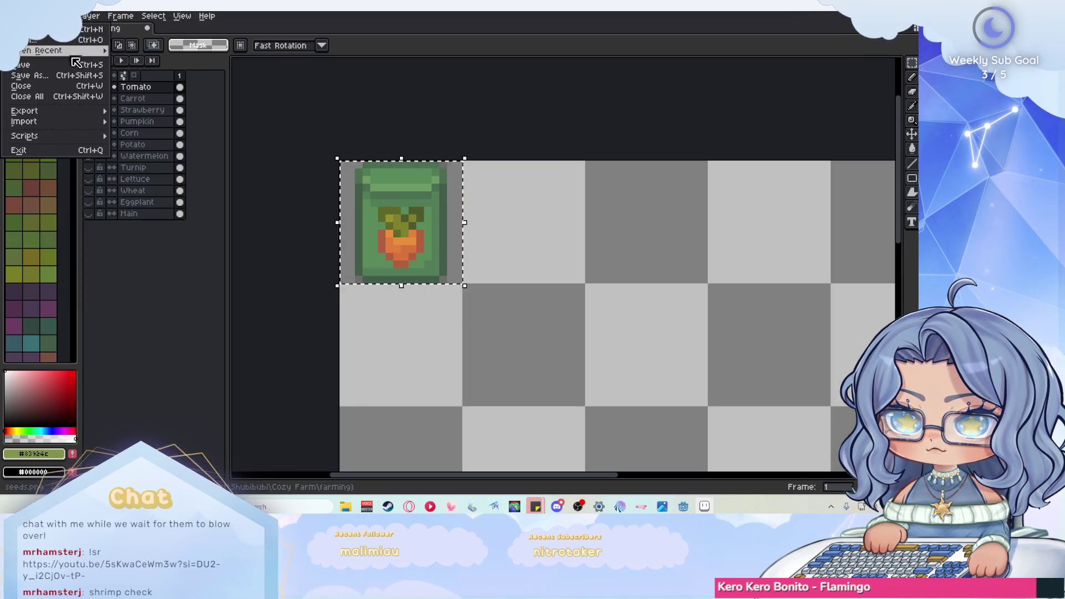
{"action": "mouse_move", "coordinate": [89, 111]}
{"action": "left_click", "coordinate": [235, 112]}
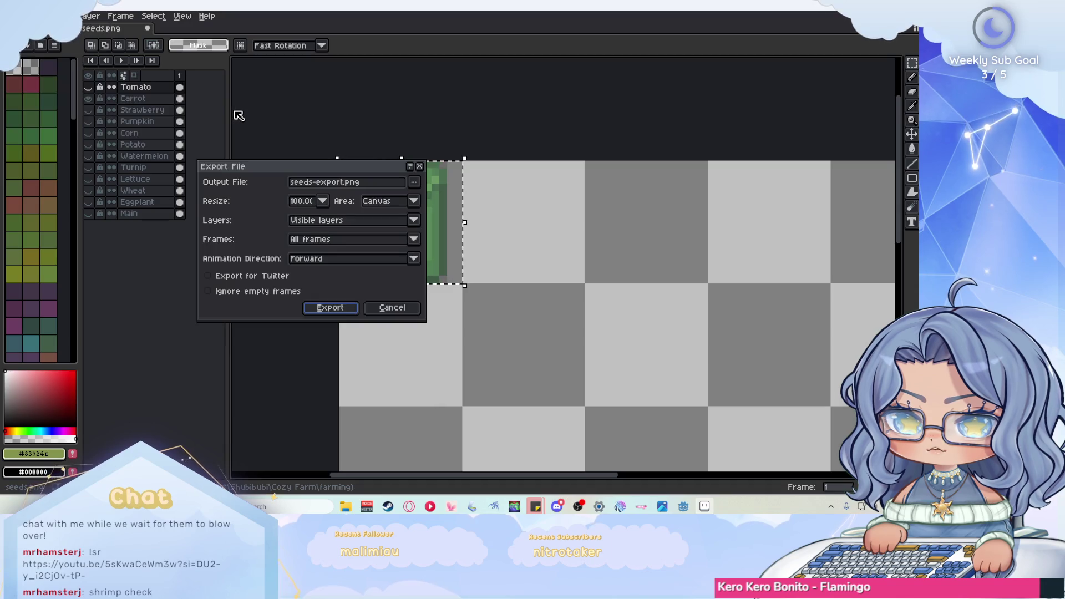
{"action": "left_click", "coordinate": [414, 201]}
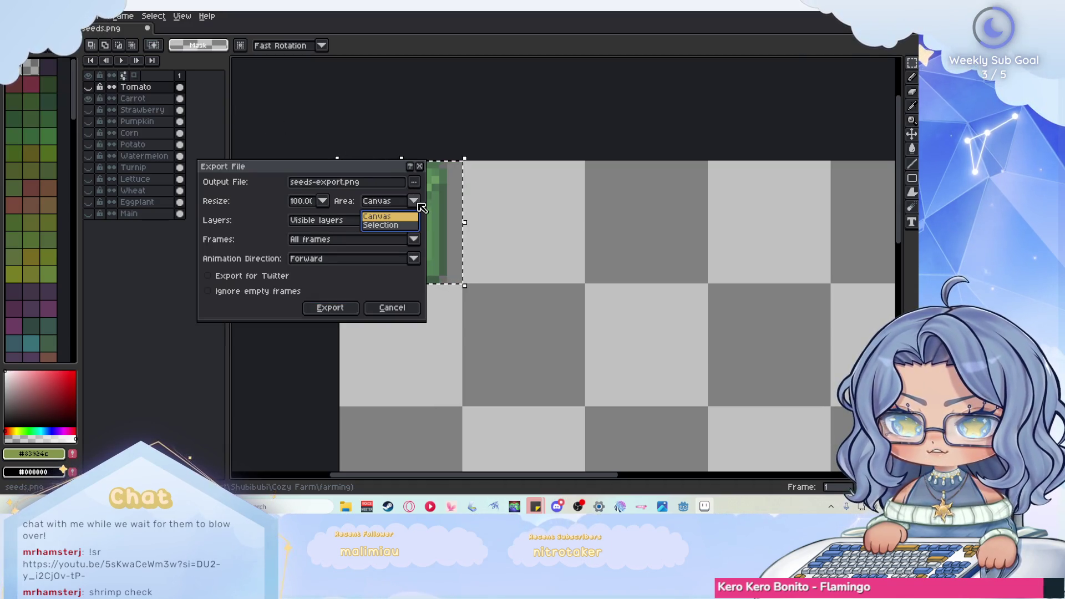
{"action": "left_click", "coordinate": [397, 226]}
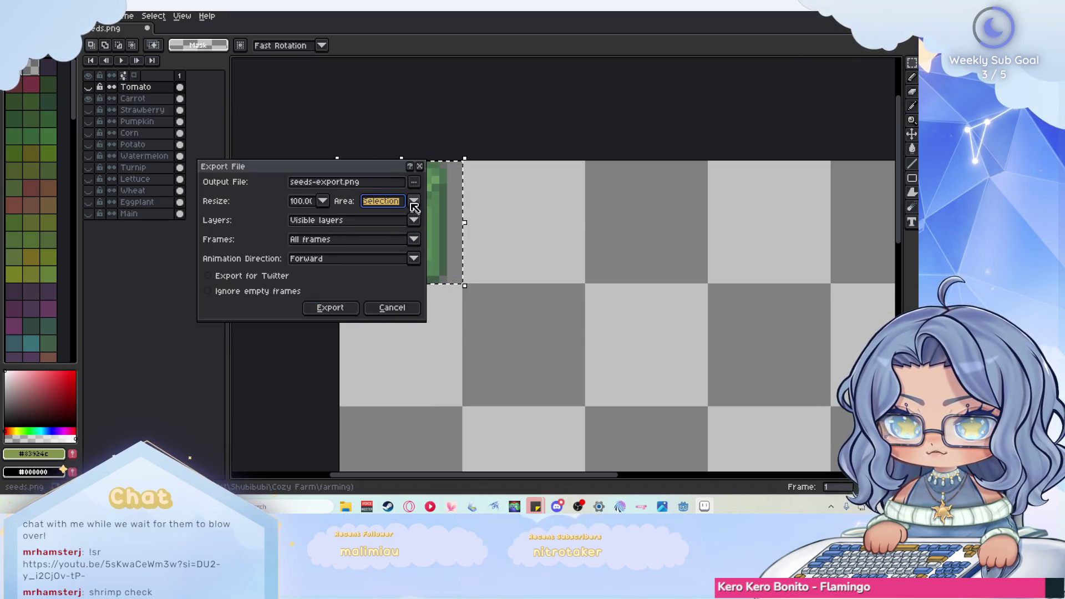
- Name the output carrot.png, tick Ignore empty frames, and export it
{"action": "left_click", "coordinate": [329, 182]}
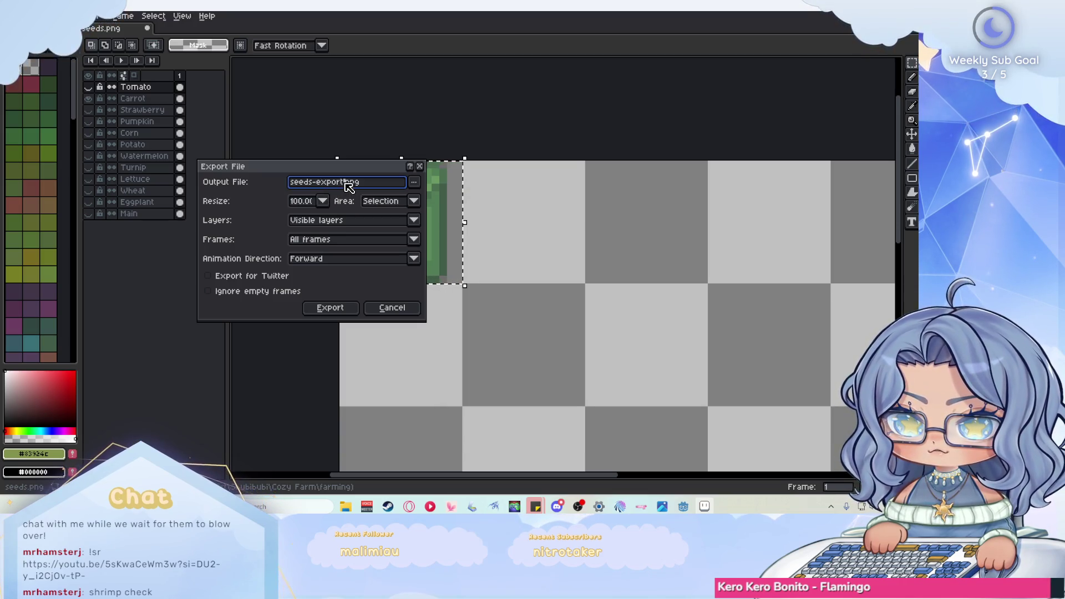
{"action": "left_click_drag", "start_coordinate": [345, 182], "coordinate": [275, 183]}
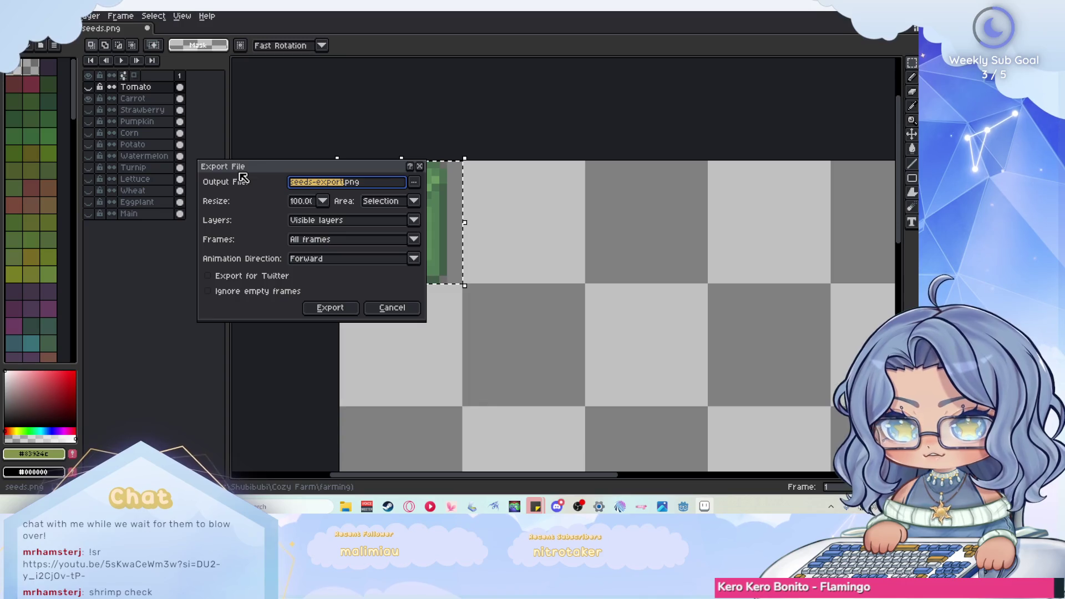
{"action": "type", "text": "carrot"}
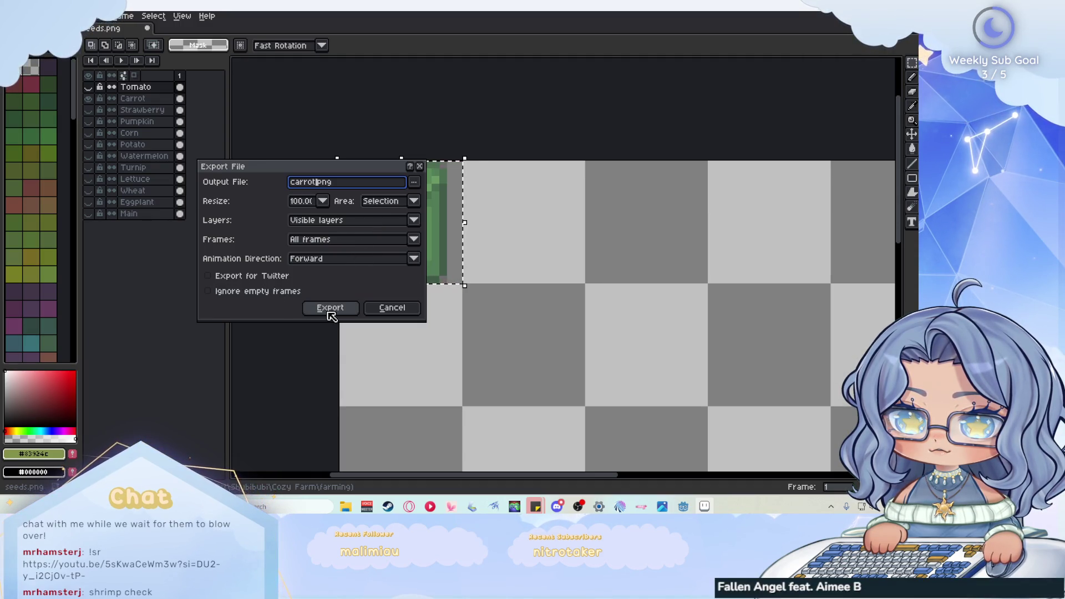
{"action": "left_click", "coordinate": [208, 292]}
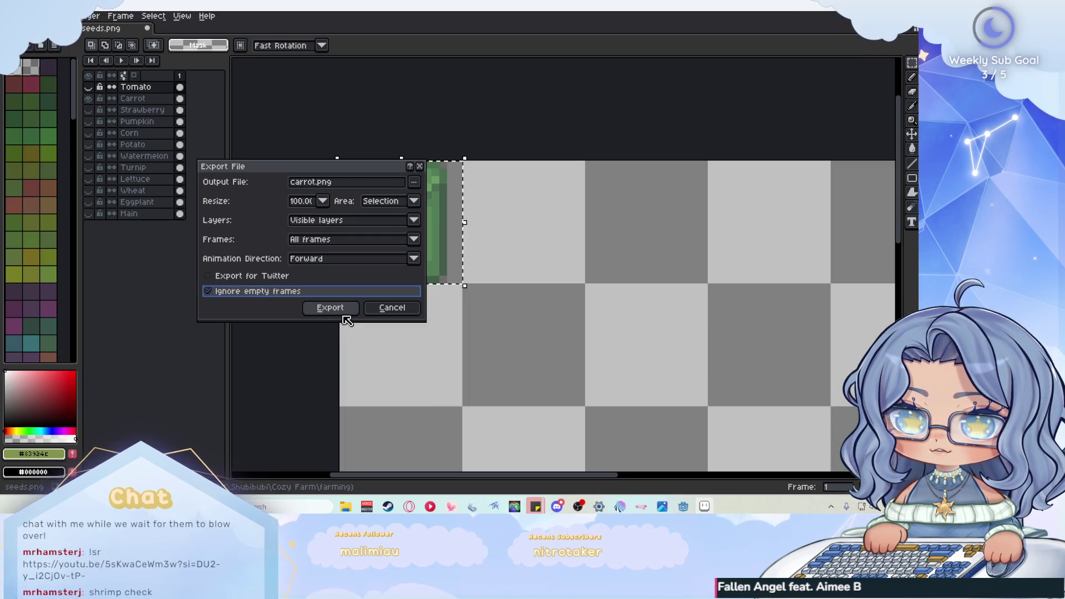
{"action": "left_click", "coordinate": [332, 308]}
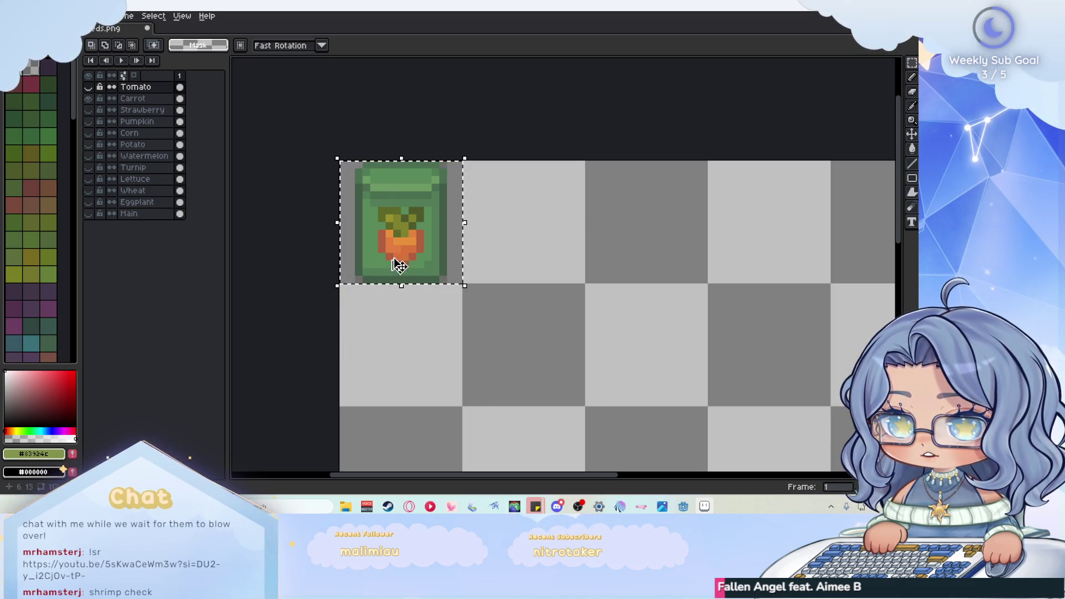
{"action": "left_click", "coordinate": [11, 16]}
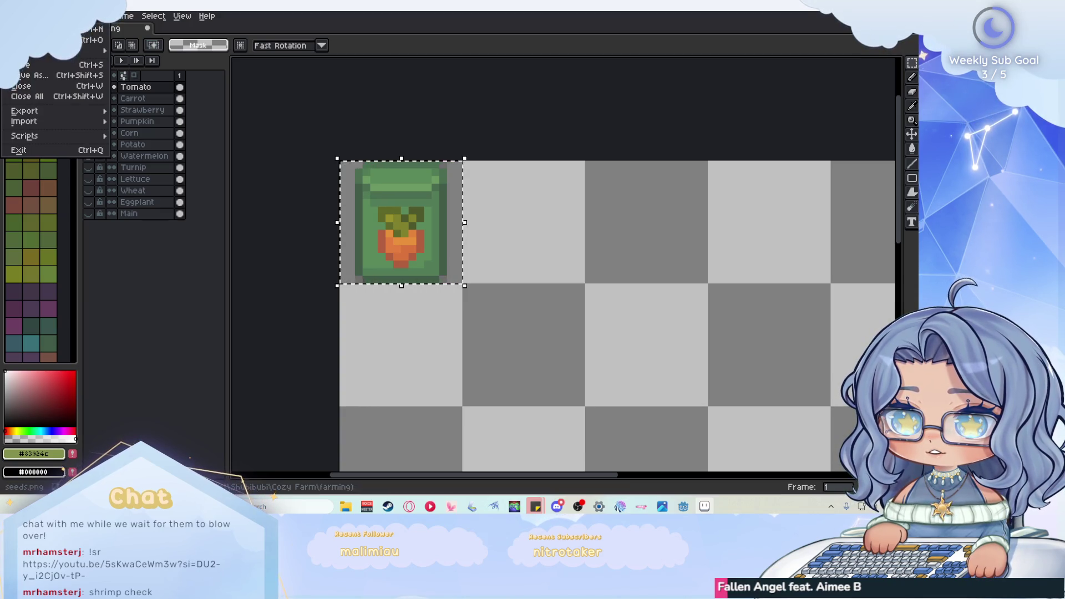
- Close the File menu and open seeds.png from the Home tab's Recent files
{"action": "mouse_move", "coordinate": [86, 115]}
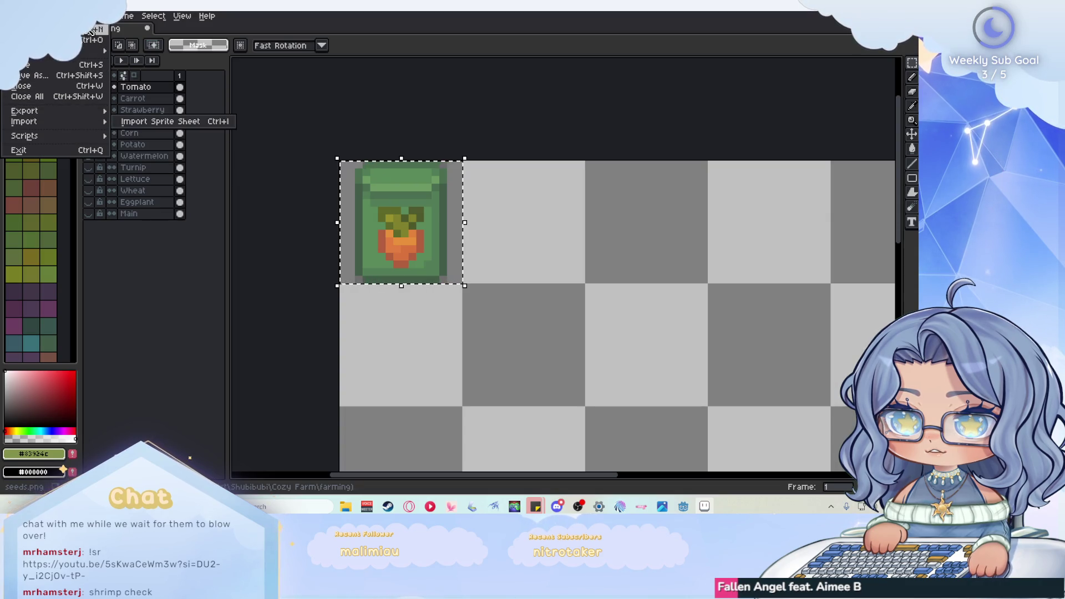
{"action": "left_click", "coordinate": [170, 315]}
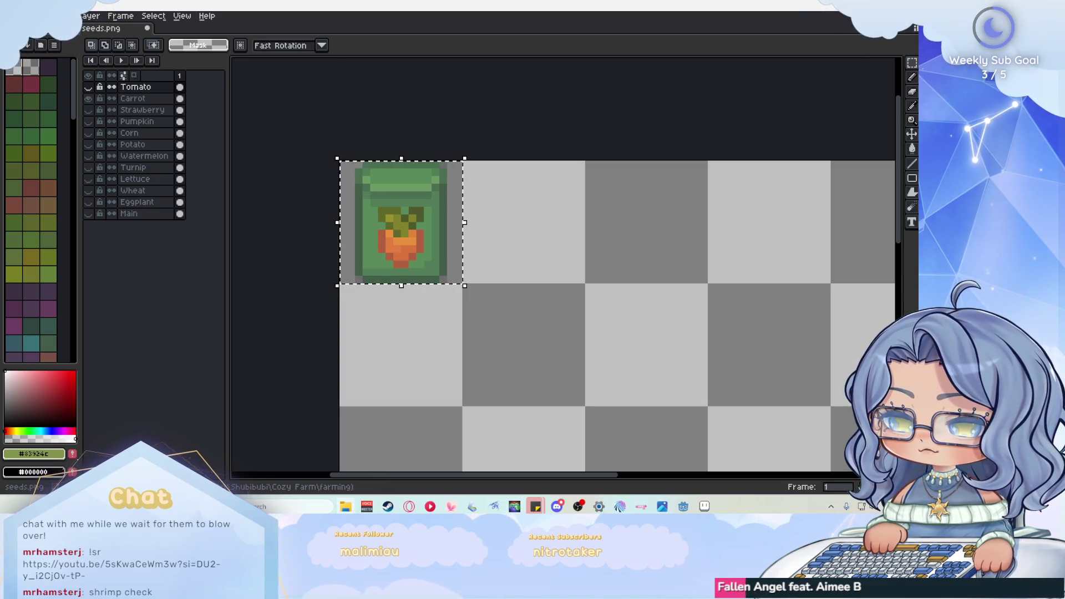
{"action": "left_click", "coordinate": [66, 27]}
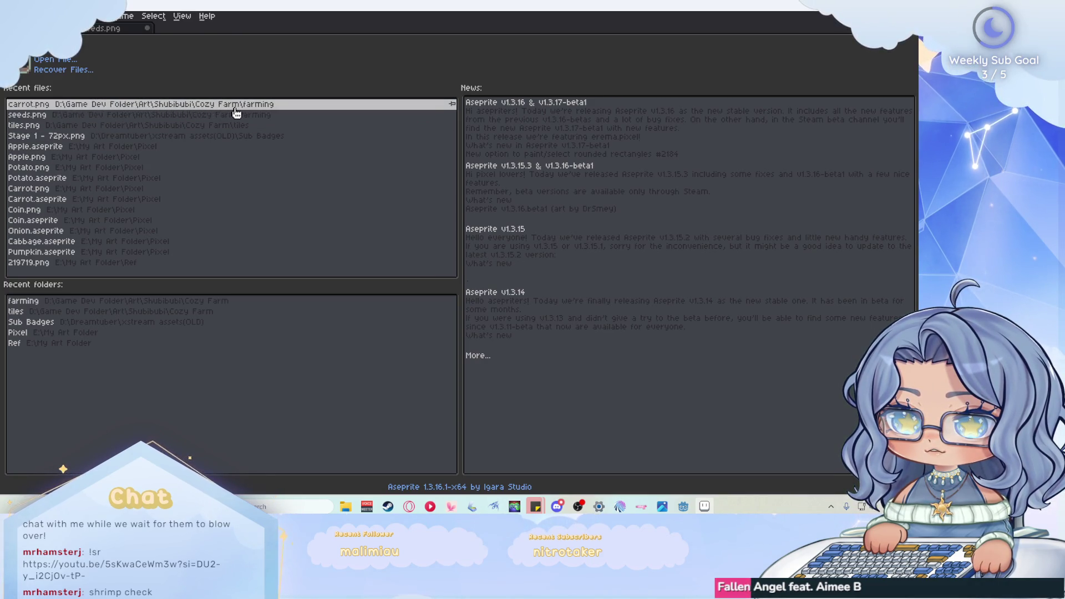
{"action": "left_click", "coordinate": [104, 29]}
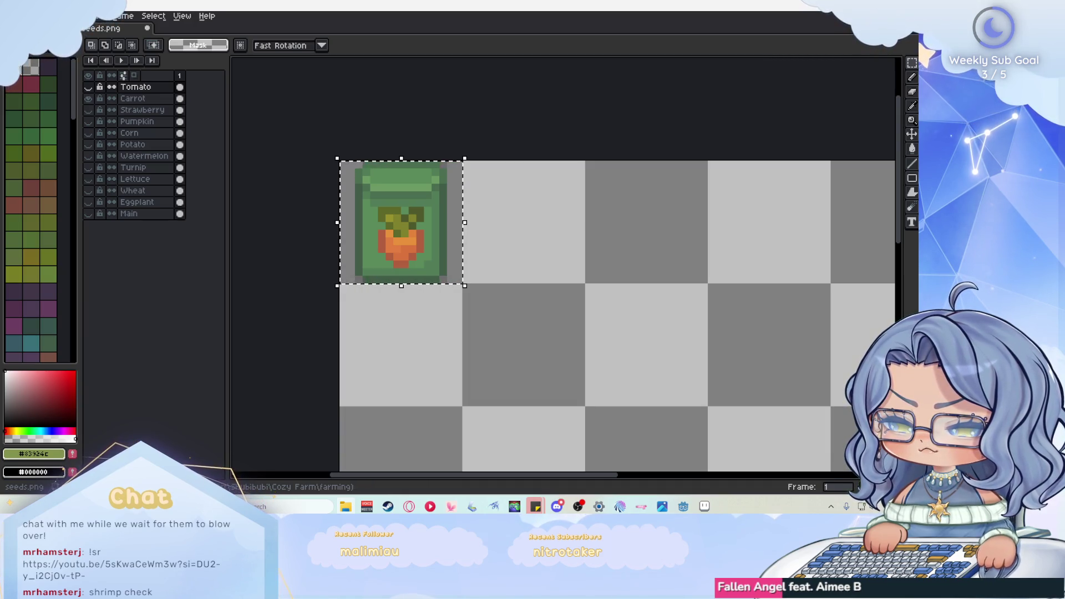
- Toggle the layer eye icons so the seed-packet layers from Main to Watermelon show again
{"action": "left_click_drag", "start_coordinate": [89, 213], "coordinate": [92, 148]}
{"action": "left_click_drag", "start_coordinate": [92, 202], "coordinate": [95, 162]}
{"action": "left_click", "coordinate": [88, 98]}
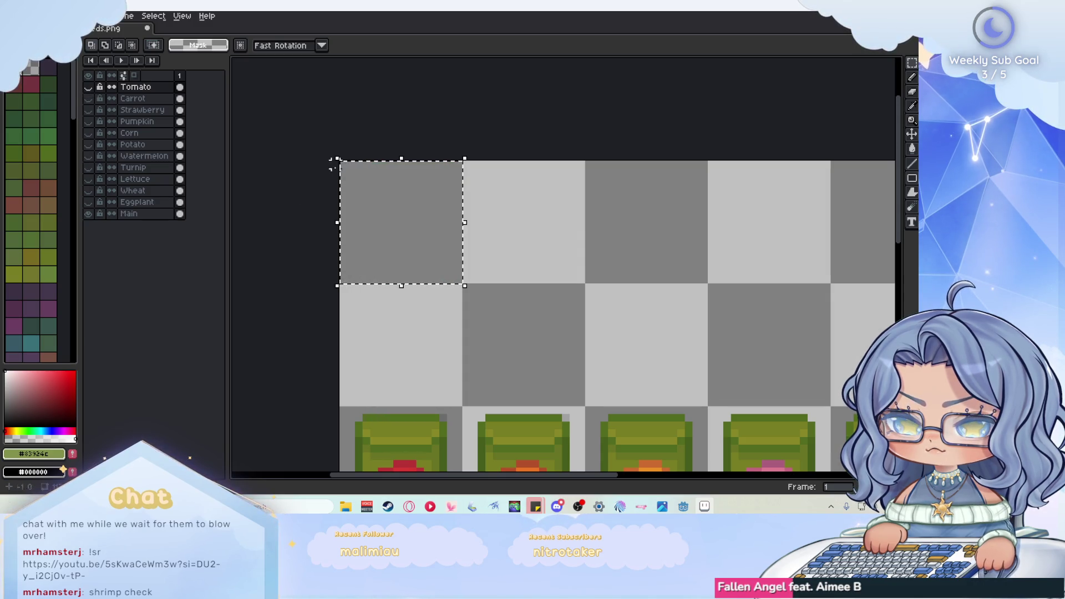
{"action": "left_click_drag", "start_coordinate": [89, 203], "coordinate": [89, 87]}
{"action": "scroll", "coordinate": [387, 224], "scroll_direction": "down", "scroll_amount": 1}
{"action": "scroll", "coordinate": [280, 179], "scroll_direction": "up", "scroll_amount": 3}
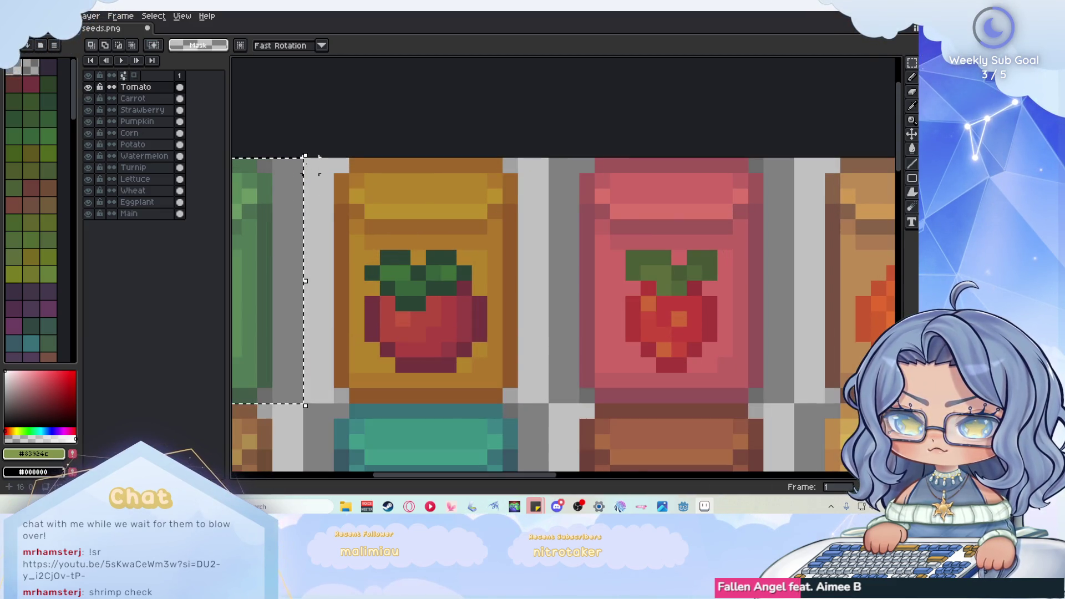
- Marquee-select the tomato seed packet tile on the canvas
{"action": "left_click_drag", "start_coordinate": [515, 368], "coordinate": [549, 404]}
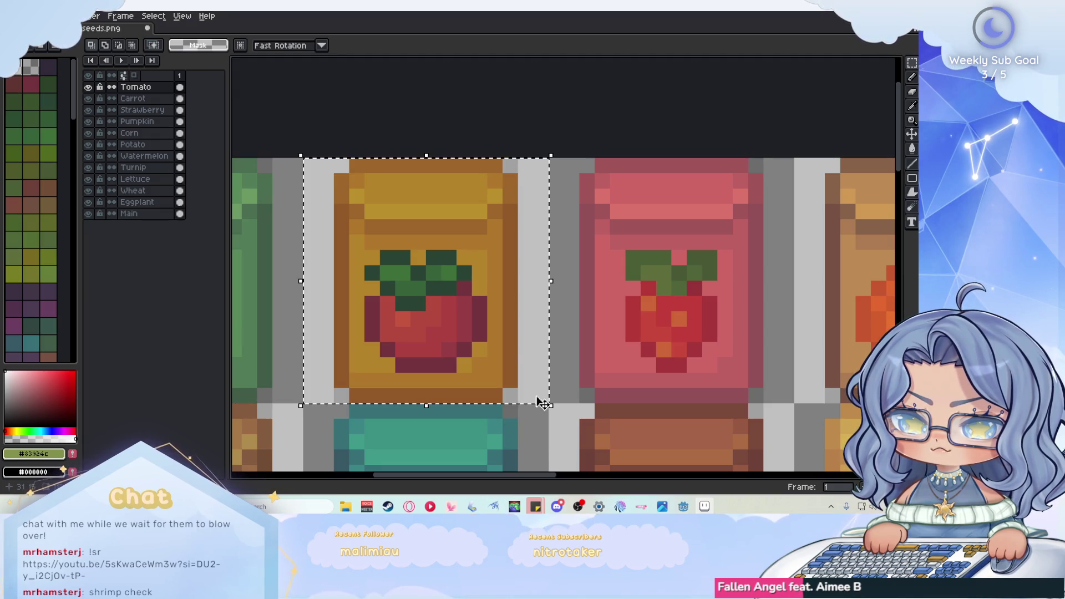
{"action": "scroll", "coordinate": [474, 261], "scroll_direction": "down", "scroll_amount": 2}
{"action": "left_click", "coordinate": [16, 16]}
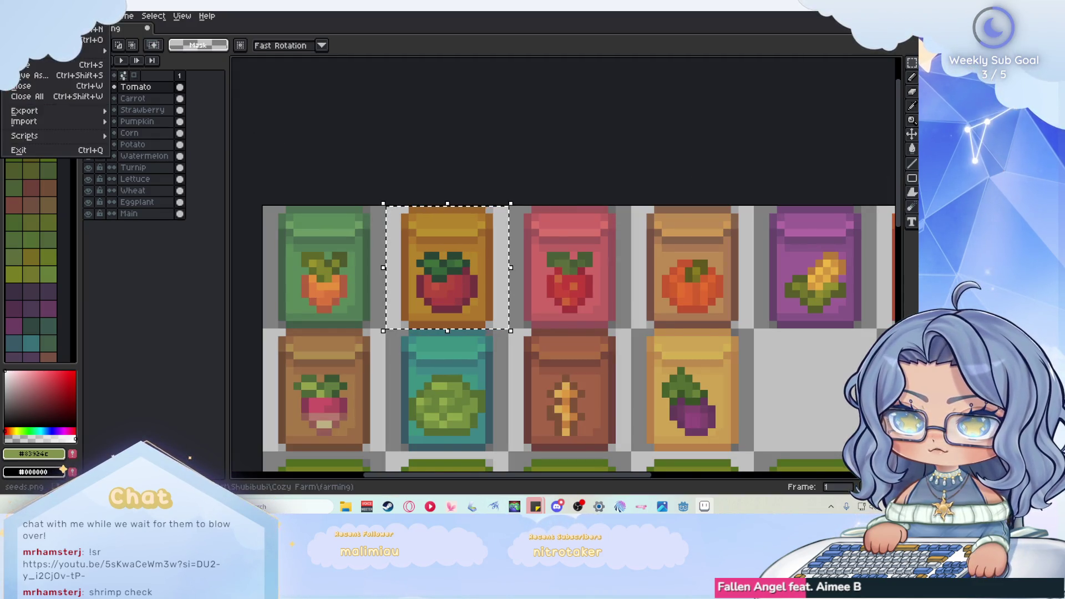
{"action": "mouse_move", "coordinate": [61, 111]}
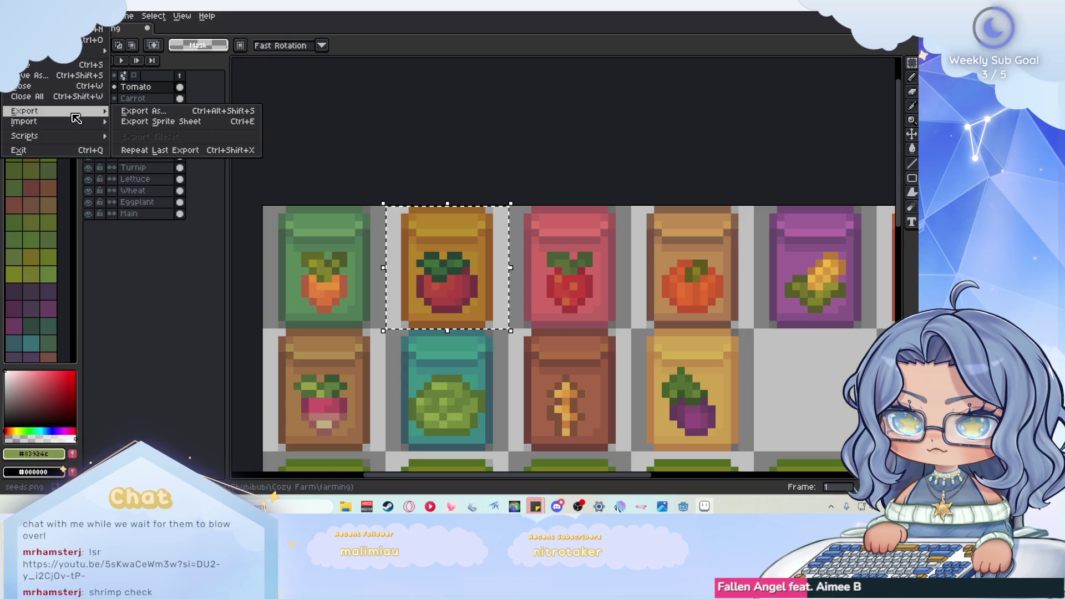
{"action": "left_click", "coordinate": [229, 152]}
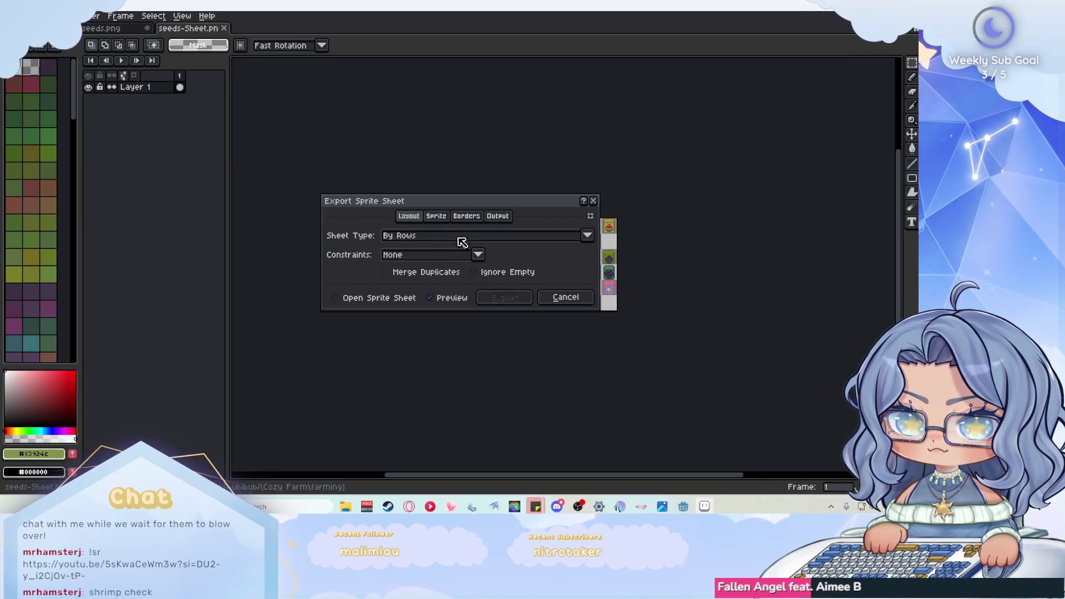
{"action": "mouse_move", "coordinate": [462, 208]}
{"action": "left_mouse_down"}
{"action": "mouse_move", "coordinate": [394, 333]}
{"action": "mouse_move", "coordinate": [384, 182]}
{"action": "left_mouse_up"}
{"action": "left_click", "coordinate": [358, 191]}
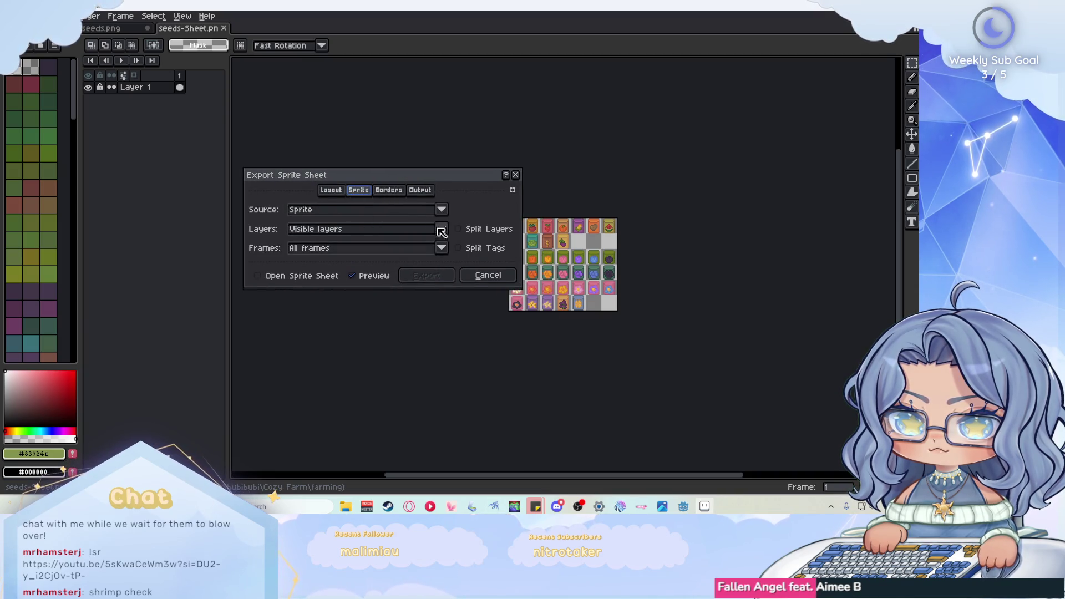
{"action": "left_click", "coordinate": [444, 211]}
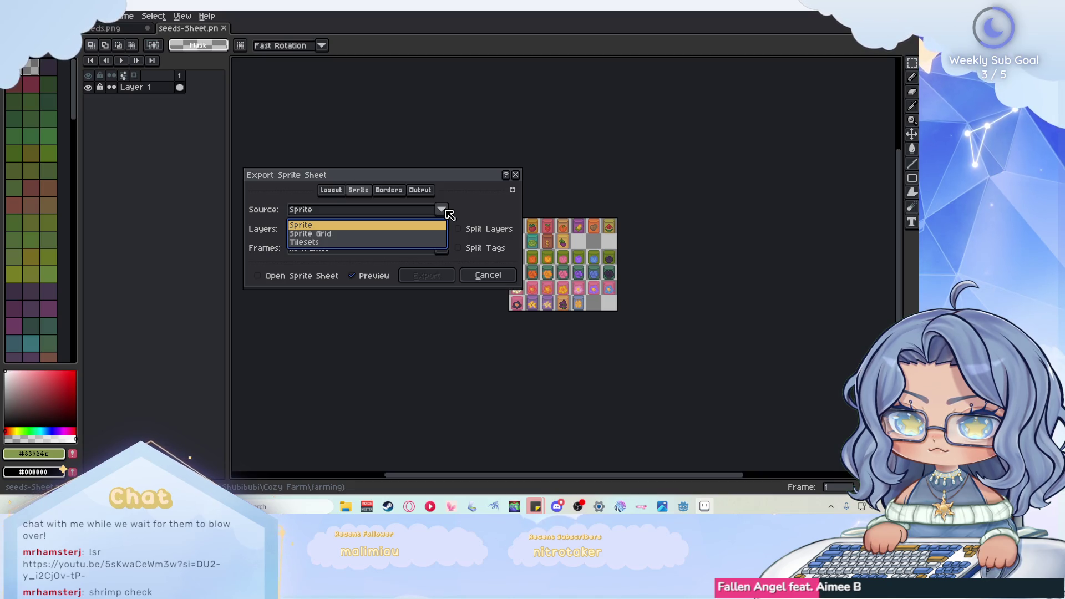
{"action": "left_click", "coordinate": [447, 211]}
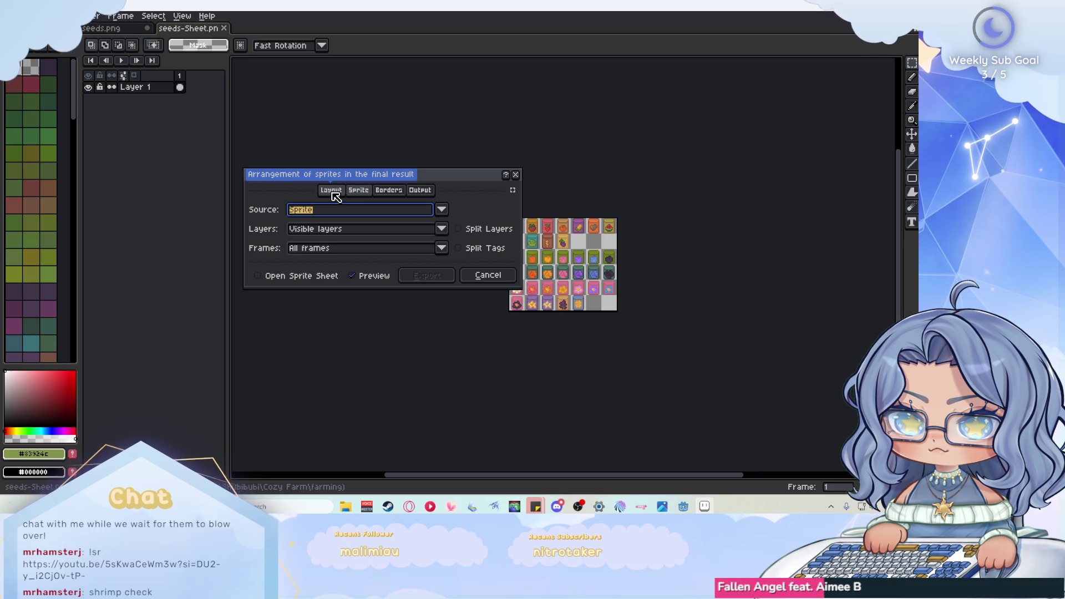
{"action": "left_click", "coordinate": [505, 275]}
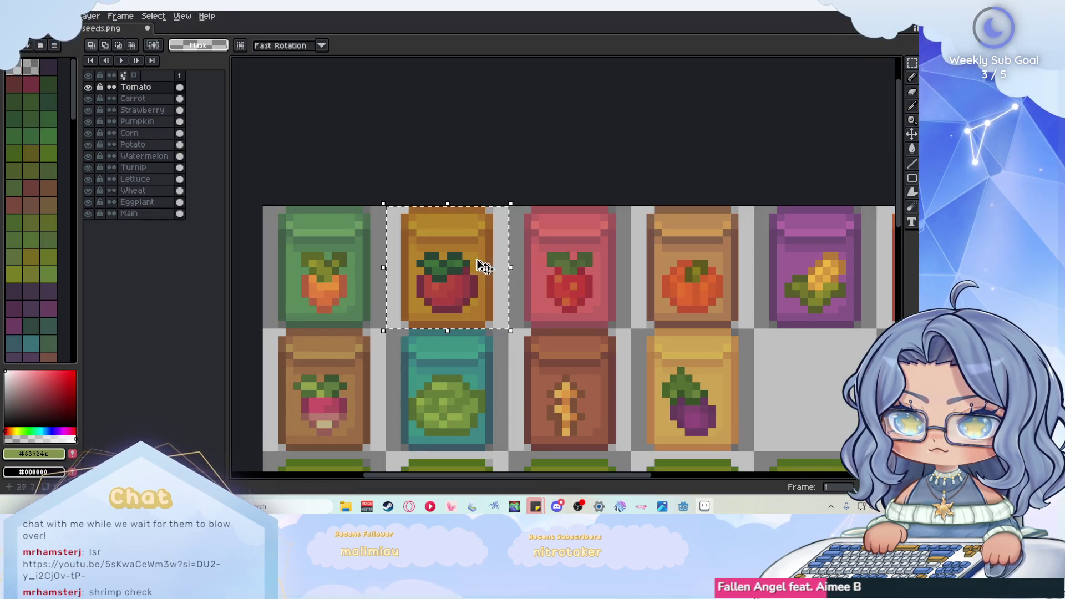
- Export the marked tomato tile via Export As, Area Selection, as tomato.png
{"action": "scroll", "coordinate": [478, 266], "scroll_direction": "up", "scroll_amount": 1}
{"action": "key", "text": "alt+f"}
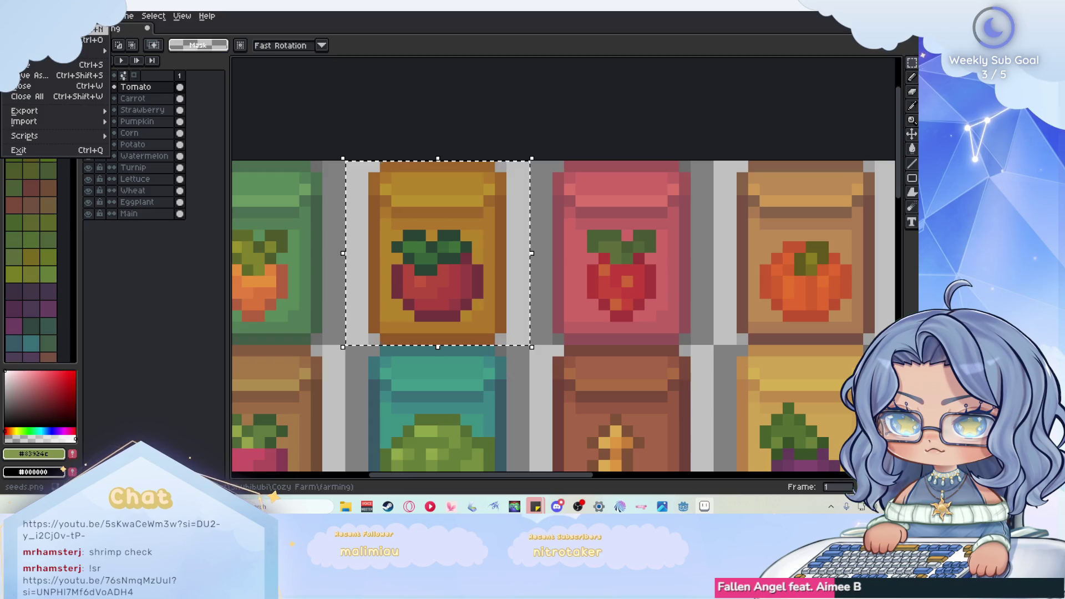
{"action": "mouse_move", "coordinate": [81, 113]}
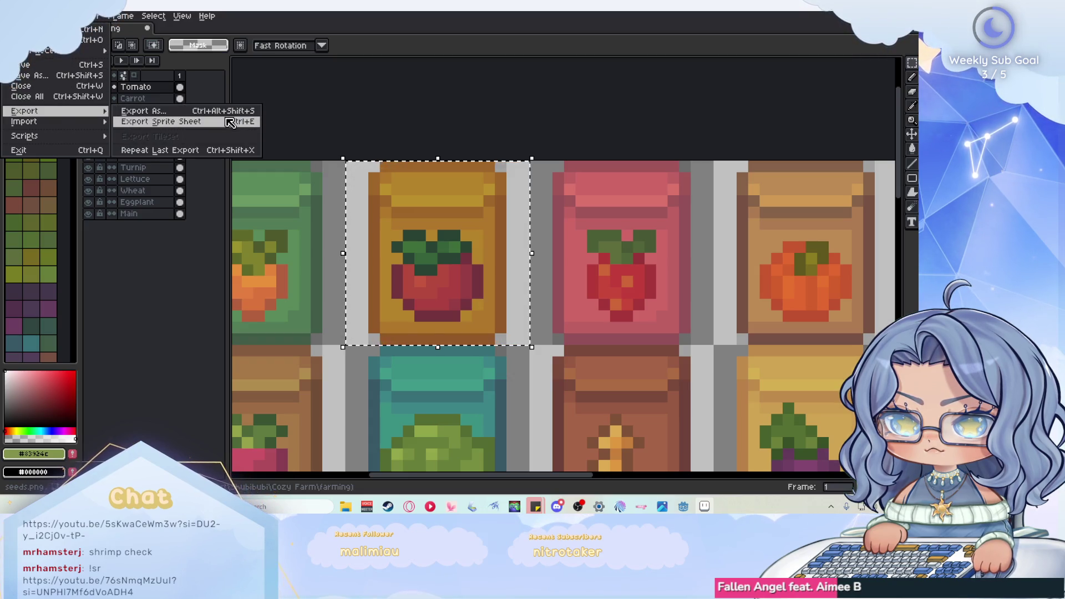
{"action": "left_click", "coordinate": [255, 113]}
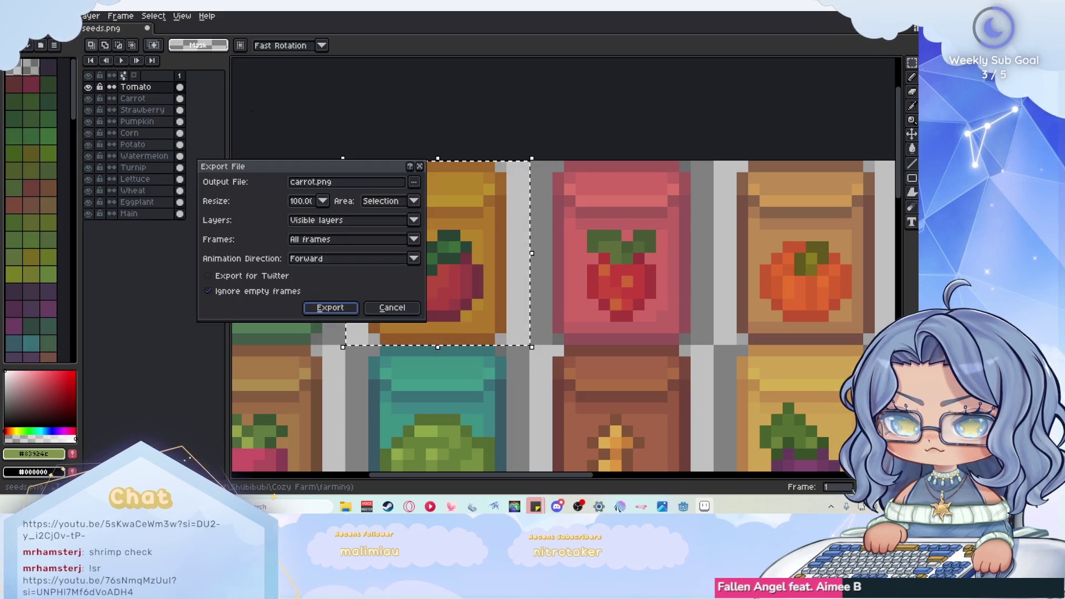
{"action": "left_click", "coordinate": [414, 202]}
{"action": "left_click", "coordinate": [388, 227]}
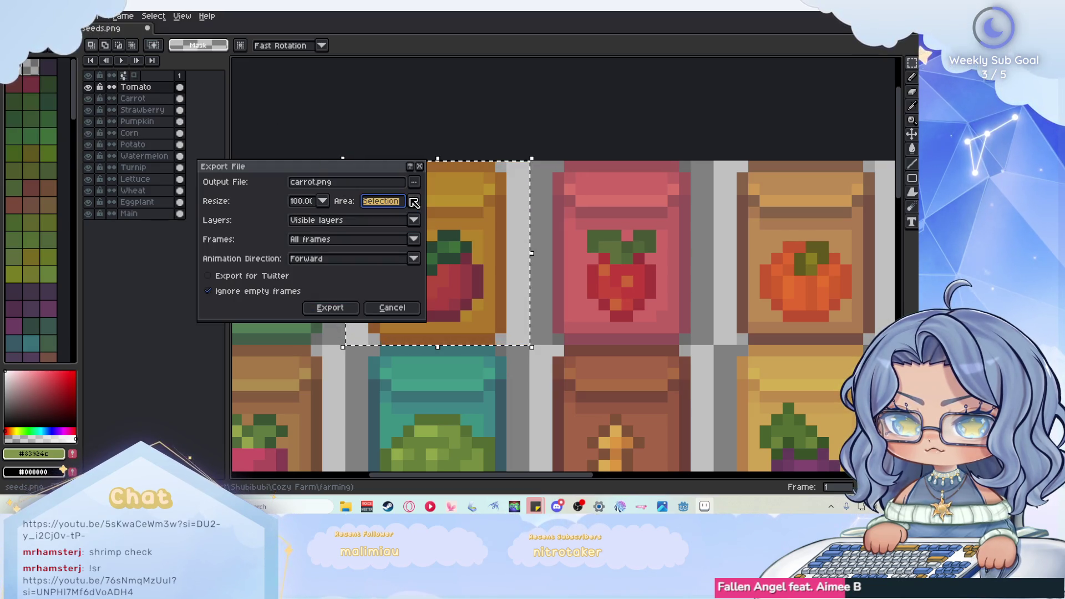
{"action": "left_click", "coordinate": [320, 183]}
{"action": "type", "text": "t"}
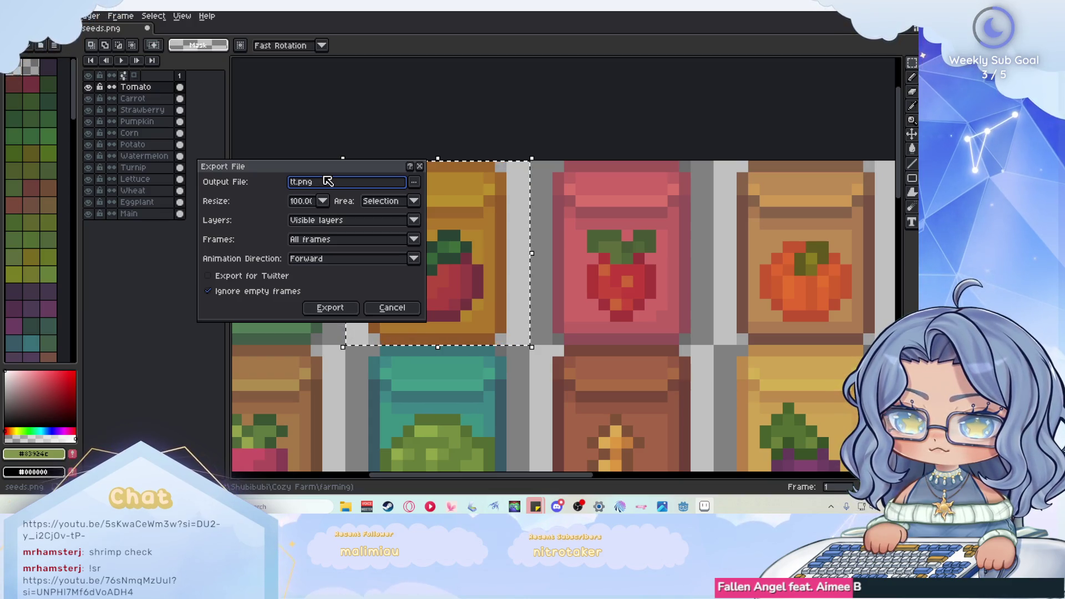
{"action": "type", "text": "omato"}
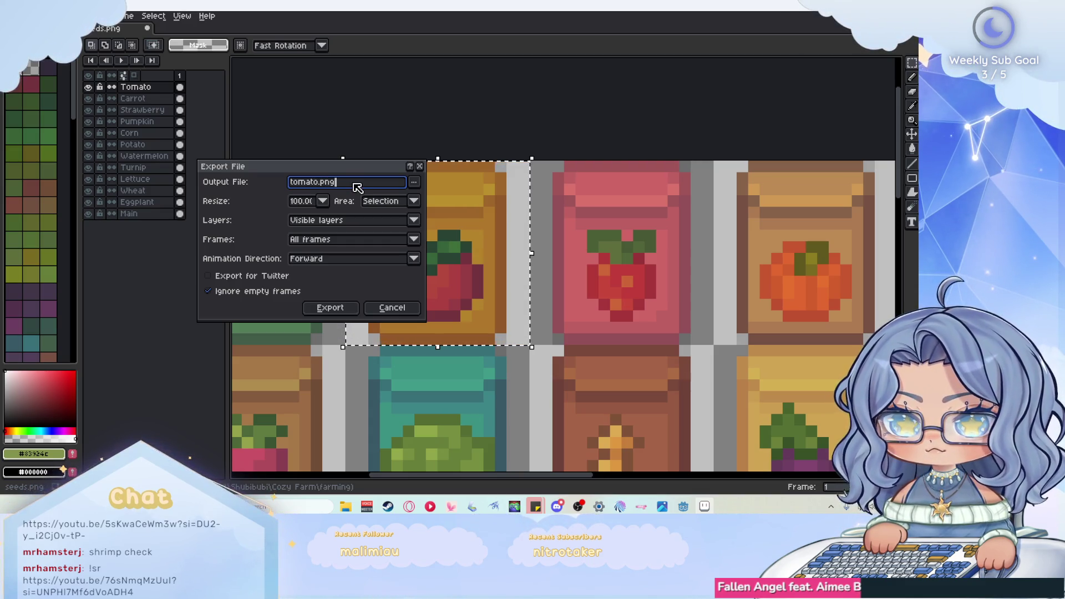
{"action": "left_click", "coordinate": [348, 314]}
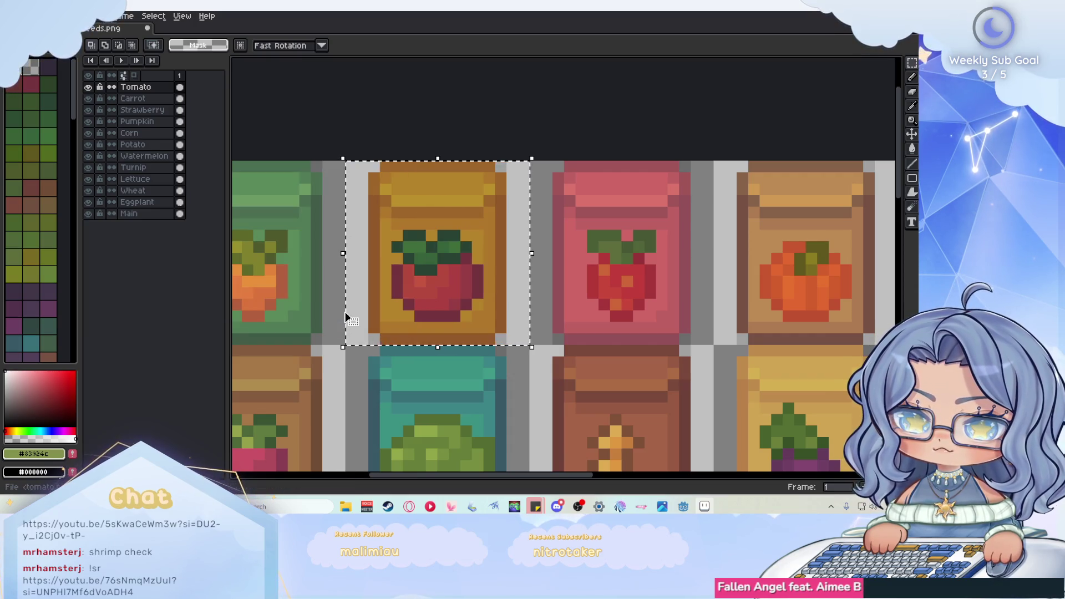
- Rectangle-select the strawberry seed packet tile
{"action": "scroll", "coordinate": [344, 280], "scroll_direction": "down", "scroll_amount": 2}
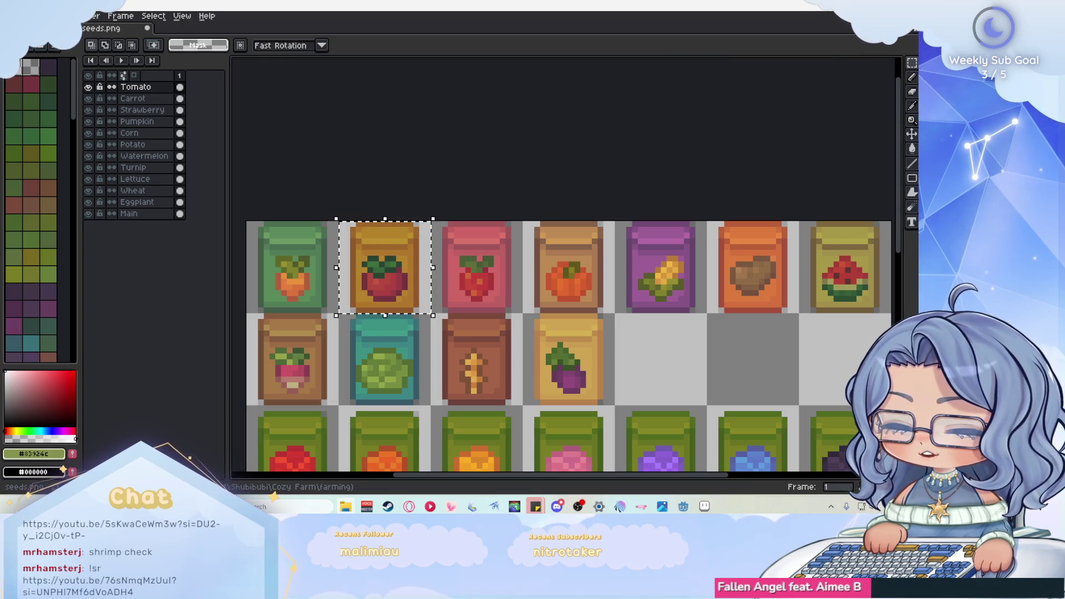
{"action": "scroll", "coordinate": [430, 244], "scroll_direction": "up", "scroll_amount": 2}
{"action": "scroll", "coordinate": [430, 244], "scroll_direction": "up", "scroll_amount": 1}
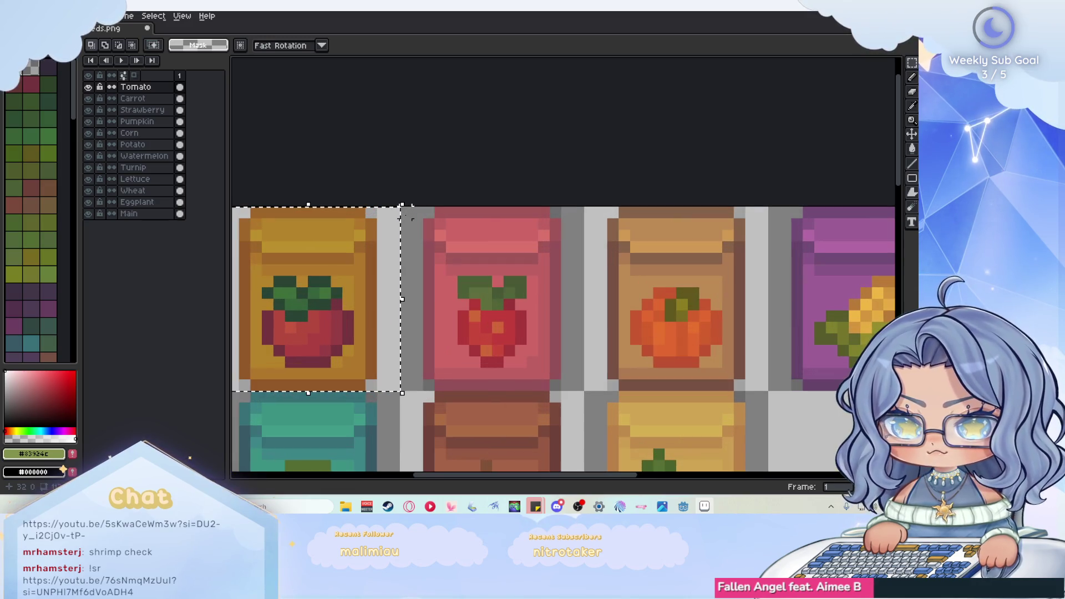
{"action": "left_click_drag", "start_coordinate": [399, 206], "coordinate": [583, 394]}
{"action": "scroll", "coordinate": [423, 278], "scroll_direction": "down", "scroll_amount": 1}
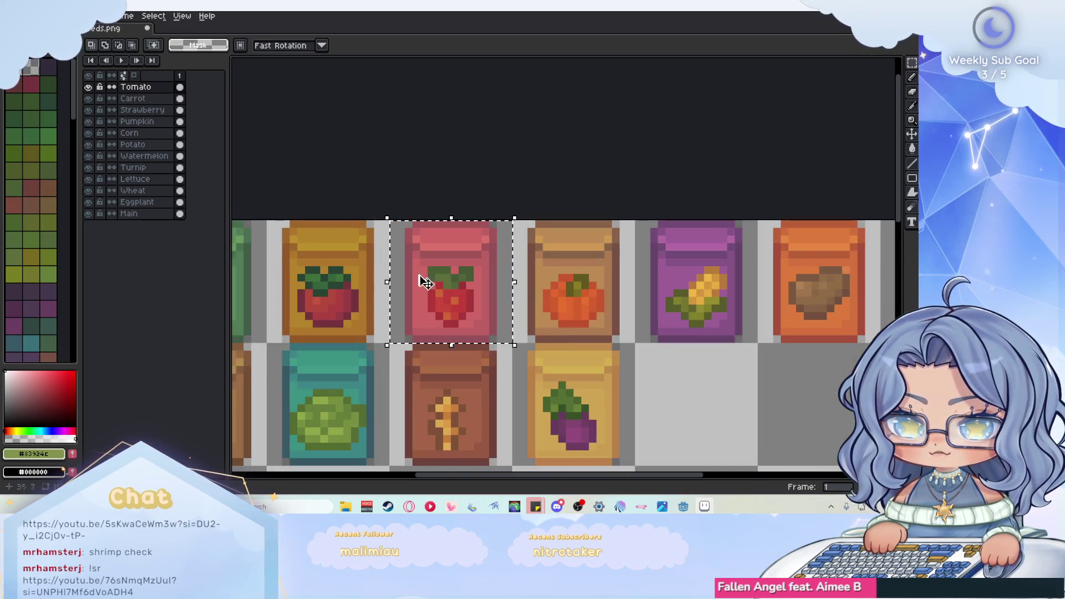
{"action": "scroll", "coordinate": [448, 294], "scroll_direction": "up", "scroll_amount": 1}
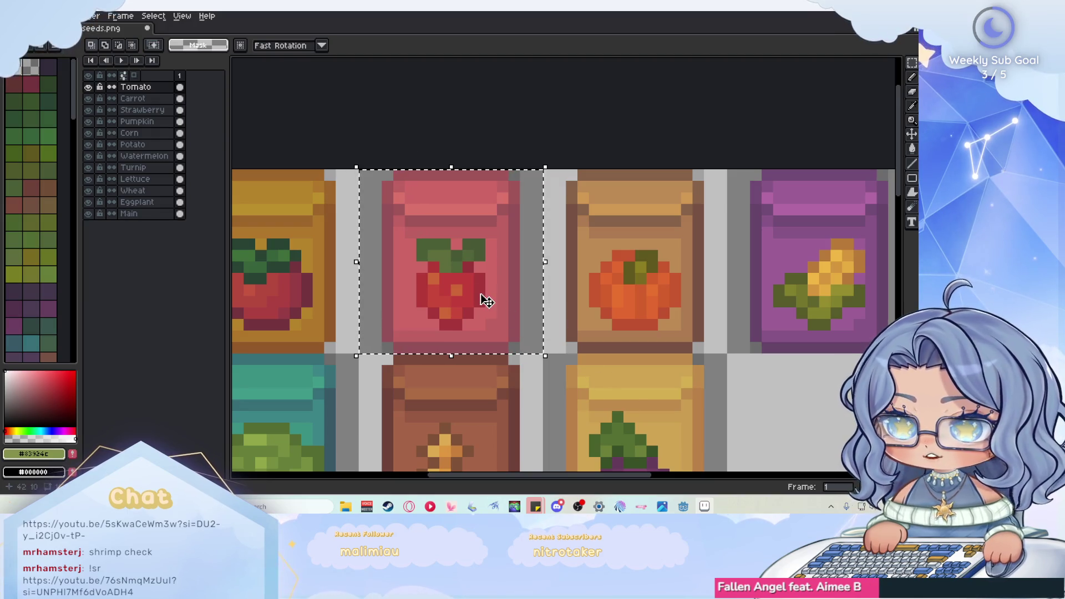
- Bring up the Export Sprite Sheet dialog from File > Export
{"action": "left_click", "coordinate": [42, 15]}
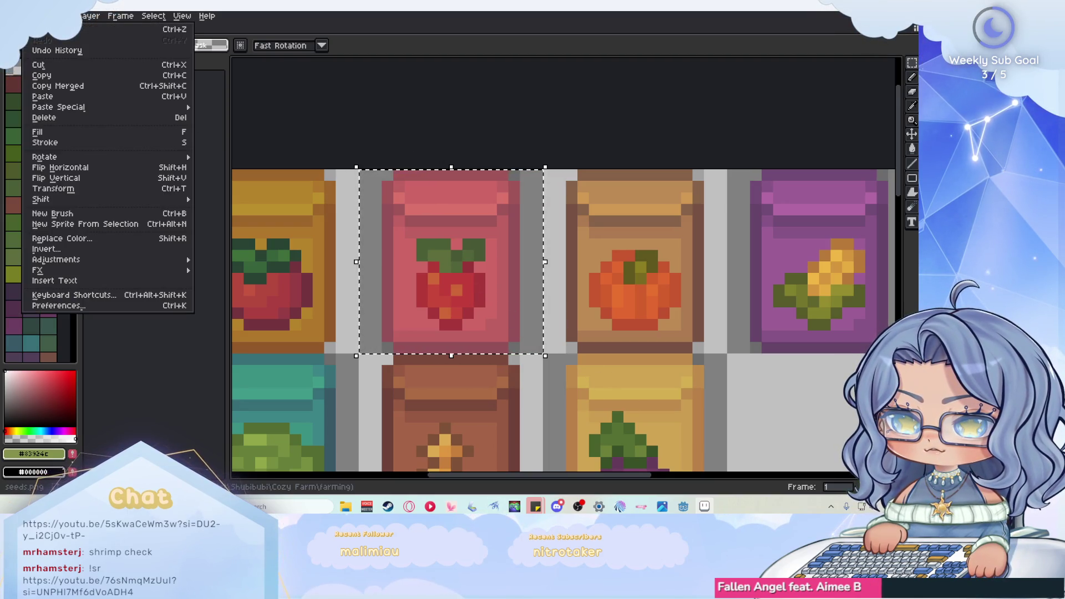
{"action": "left_click", "coordinate": [17, 15]}
{"action": "mouse_move", "coordinate": [67, 111]}
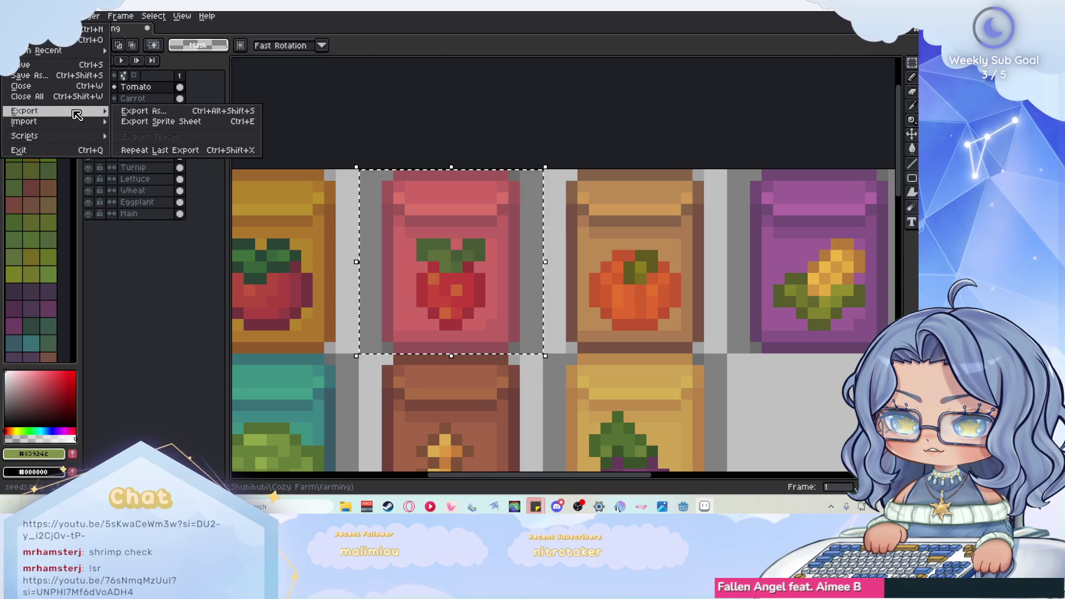
{"action": "left_click", "coordinate": [144, 124]}
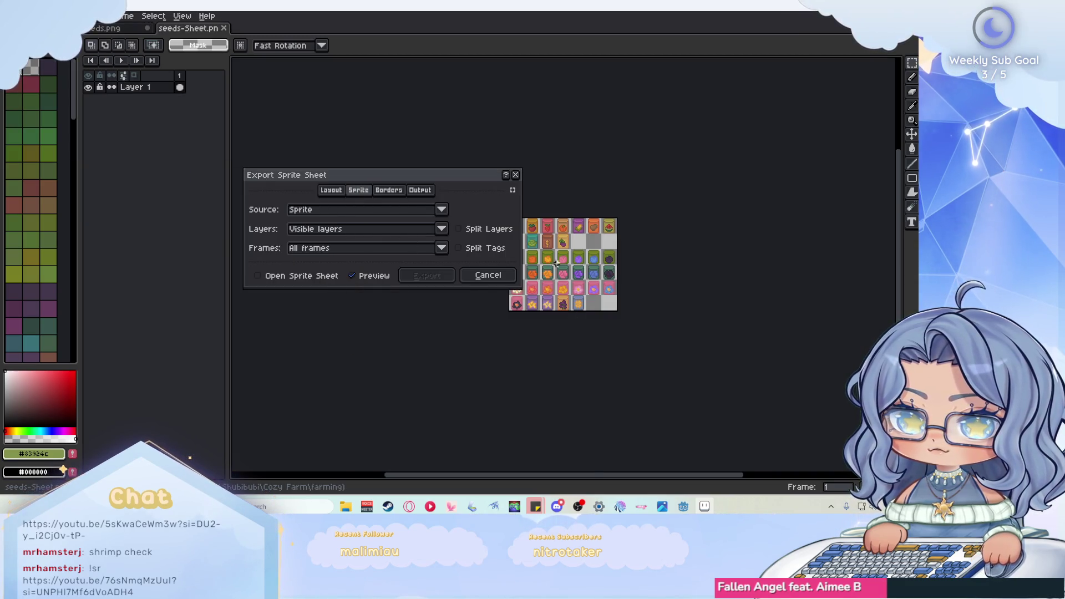
- Browse the sprite sheet Layout, Borders and Sprite sections, keep By Rows, and cancel
{"action": "scroll", "coordinate": [557, 264], "scroll_direction": "up", "scroll_amount": 2}
{"action": "left_click", "coordinate": [420, 189]}
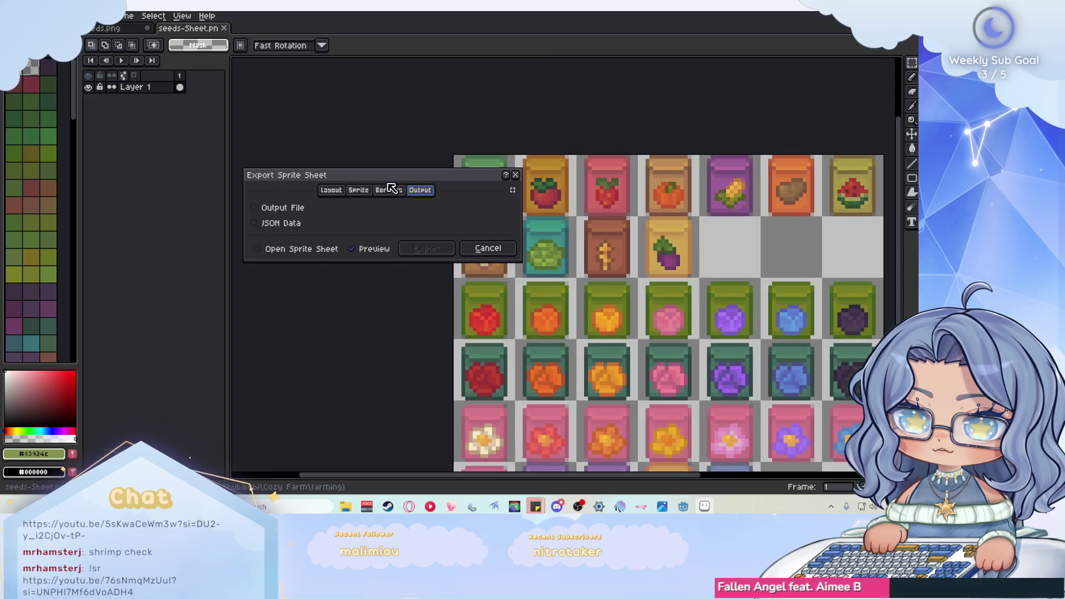
{"action": "left_click", "coordinate": [388, 190]}
{"action": "left_click", "coordinate": [360, 191]}
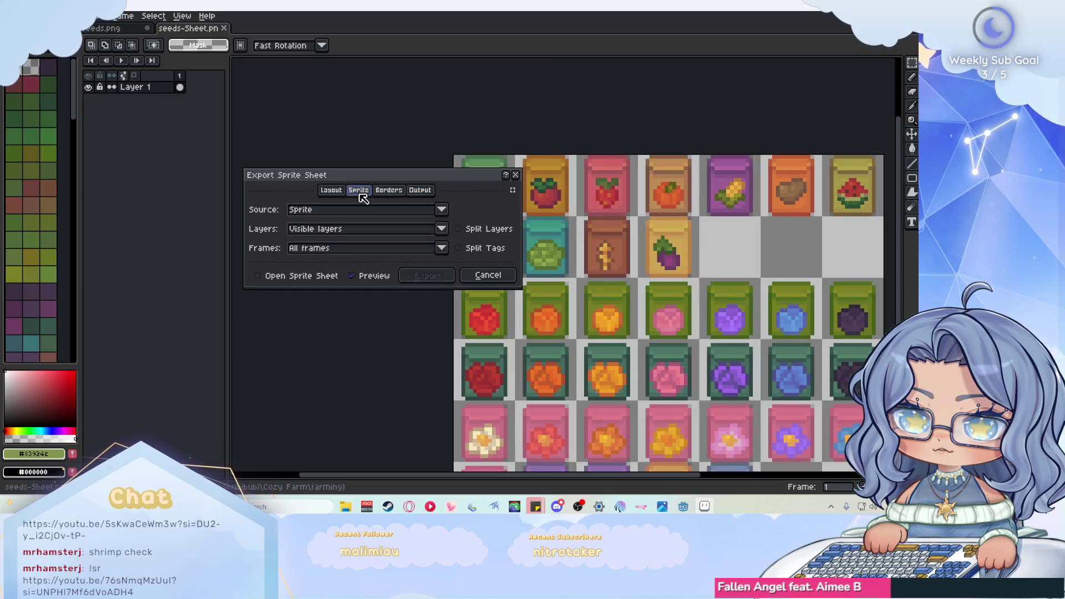
{"action": "left_click", "coordinate": [328, 192]}
{"action": "left_click", "coordinate": [360, 194]}
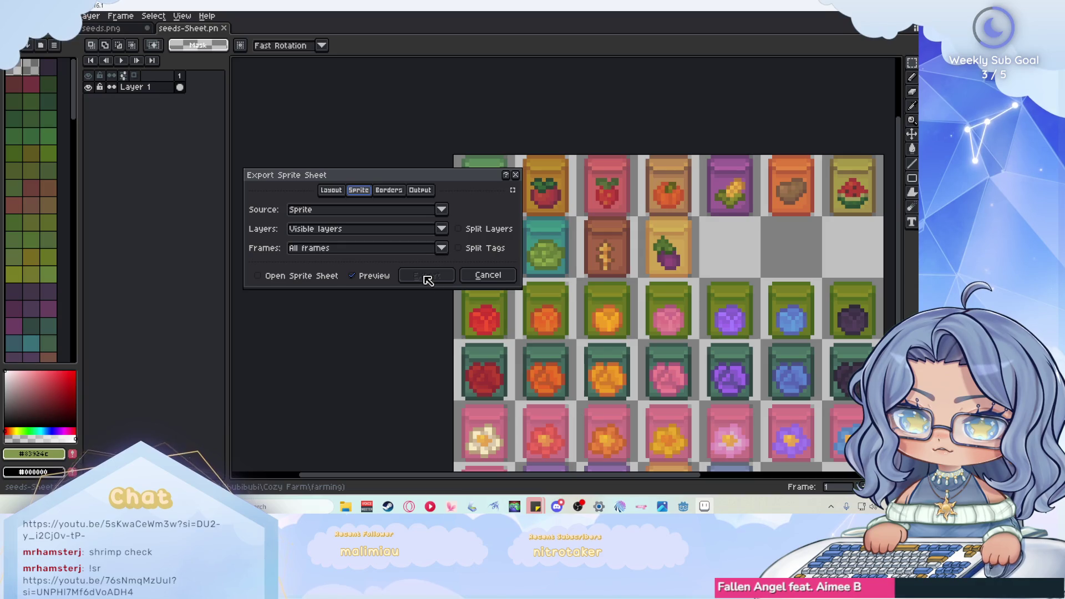
{"action": "left_click", "coordinate": [334, 193]}
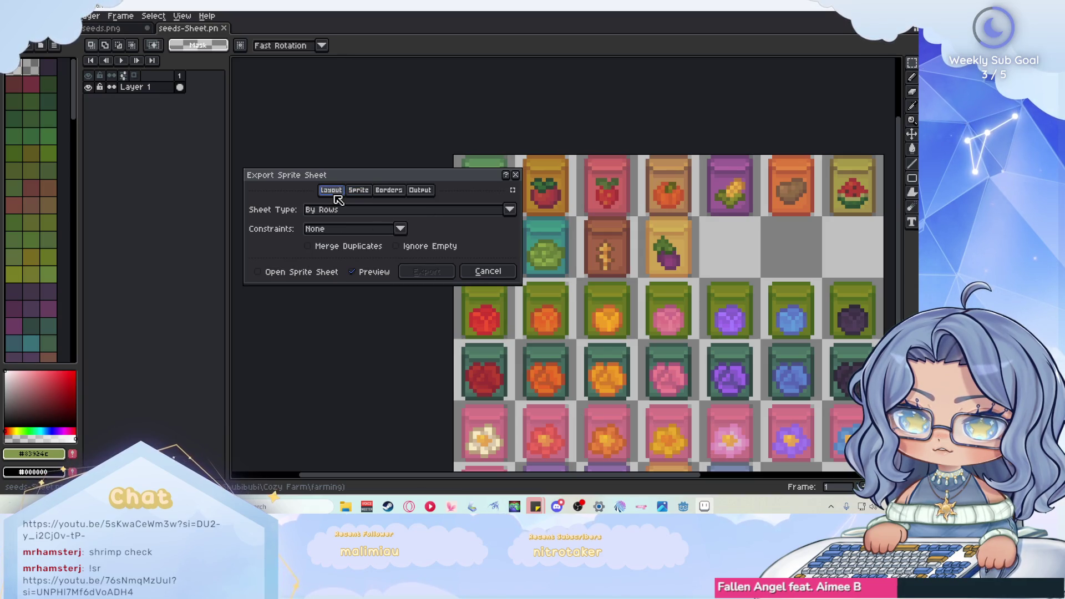
{"action": "left_click", "coordinate": [363, 210]}
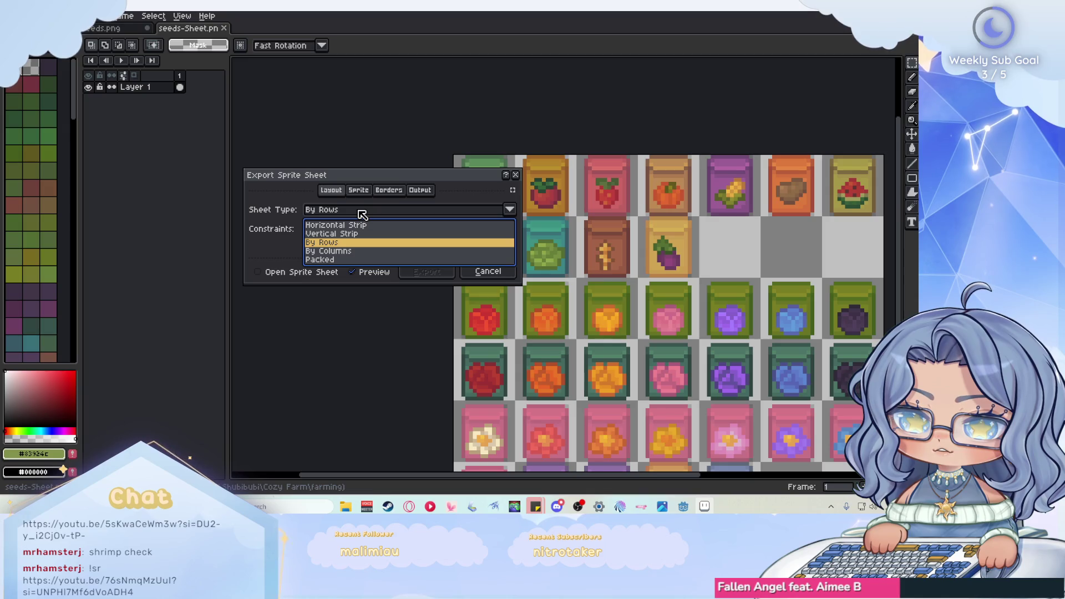
{"action": "left_click", "coordinate": [361, 211]}
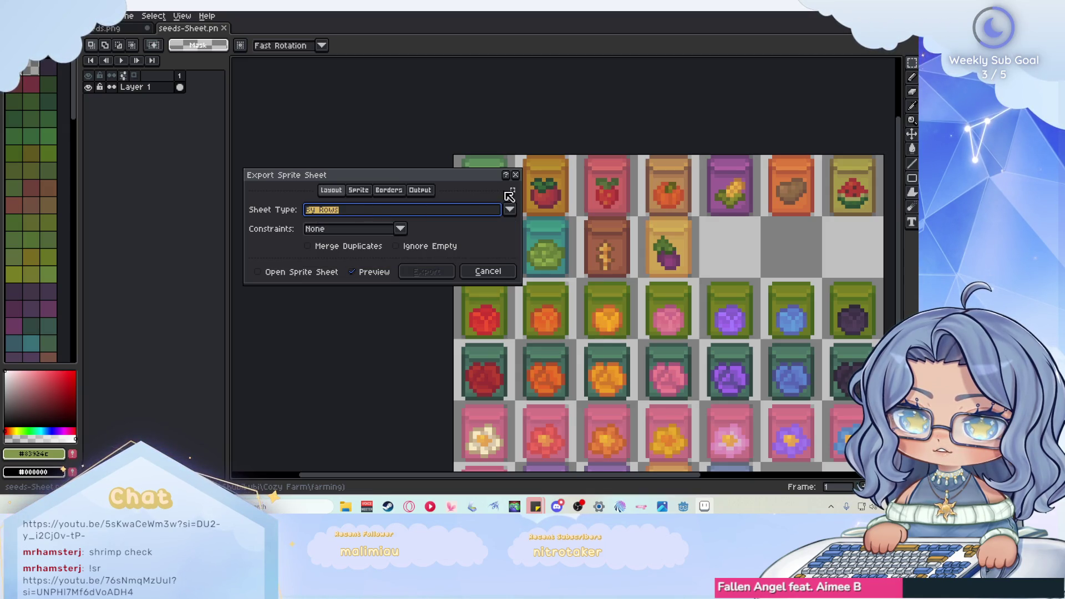
{"action": "left_click", "coordinate": [515, 175]}
{"action": "scroll", "coordinate": [364, 209], "scroll_direction": "down", "scroll_amount": 1}
- Export the selected strawberry tile through Export As under the name strawberry.png
{"action": "scroll", "coordinate": [470, 192], "scroll_direction": "up", "scroll_amount": 2}
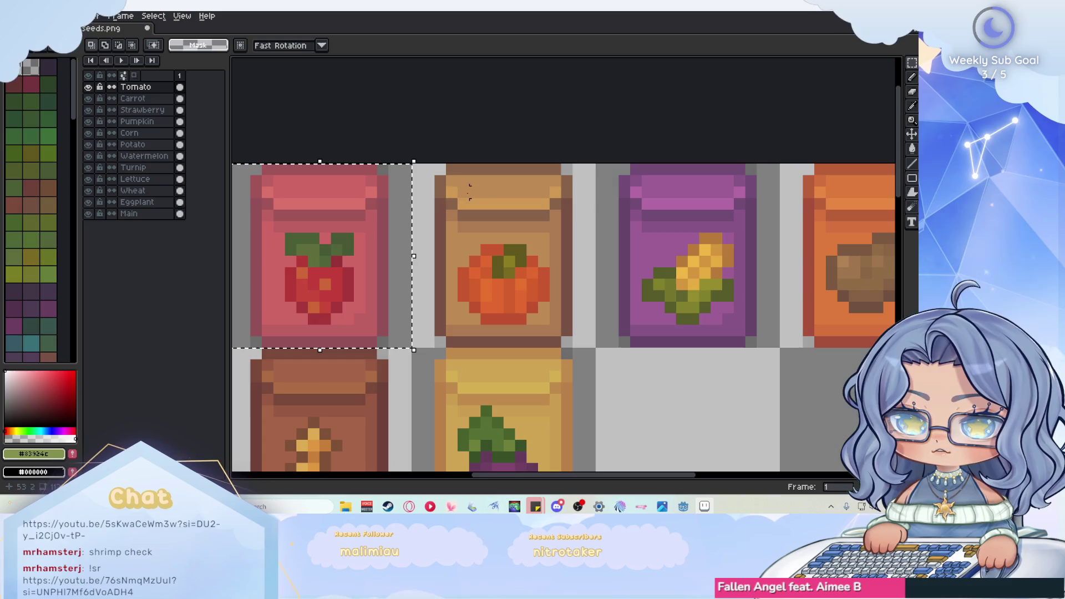
{"action": "scroll", "coordinate": [470, 191], "scroll_direction": "down", "scroll_amount": 2}
{"action": "scroll", "coordinate": [388, 226], "scroll_direction": "up", "scroll_amount": 1}
{"action": "left_click", "coordinate": [36, 16]}
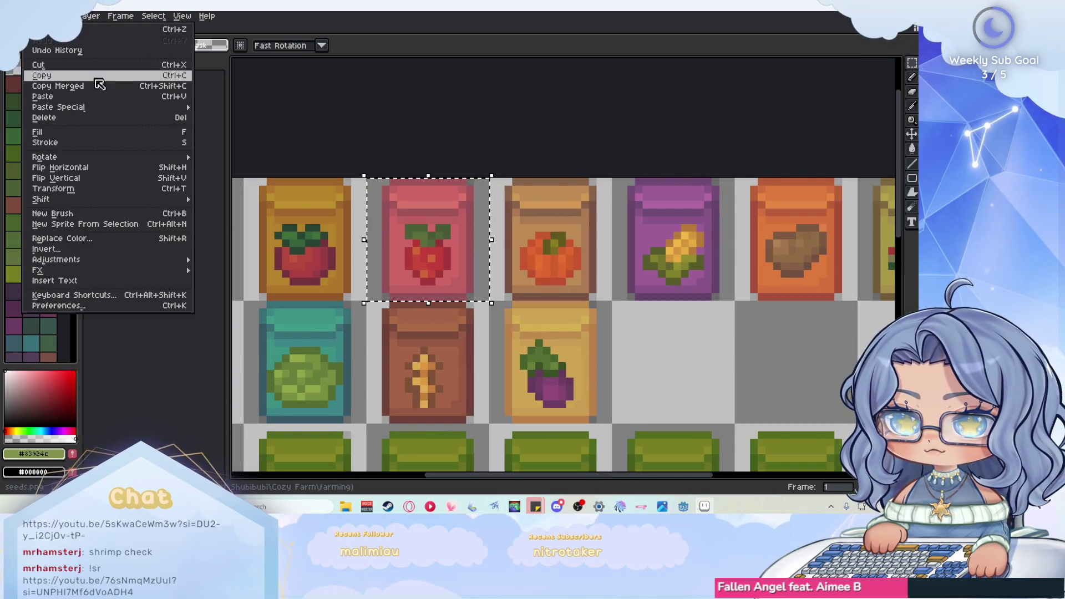
{"action": "mouse_move", "coordinate": [14, 15]}
{"action": "mouse_move", "coordinate": [69, 114]}
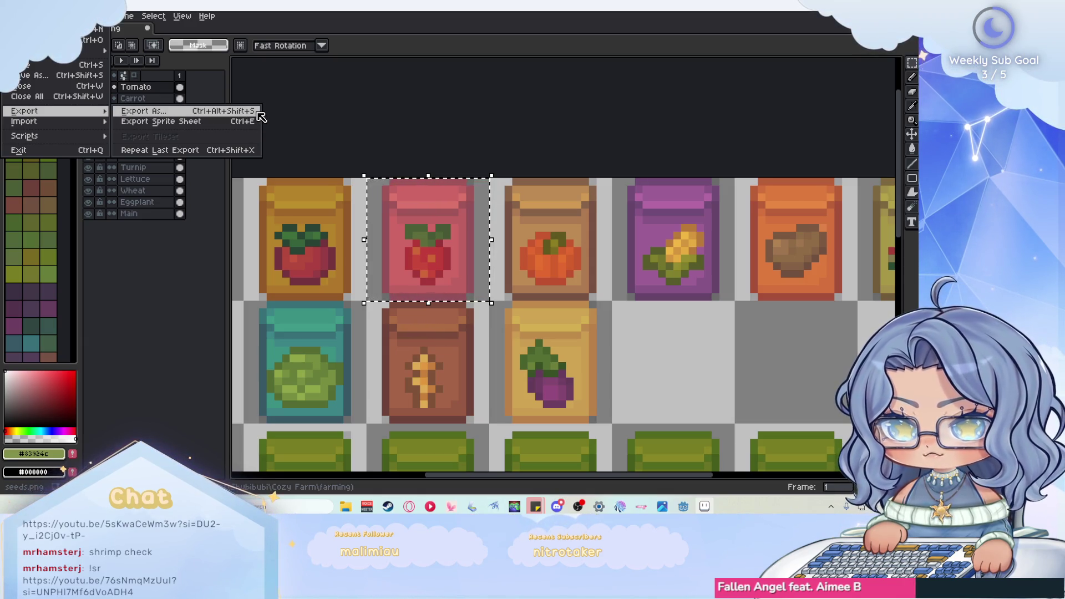
{"action": "left_click", "coordinate": [257, 112]}
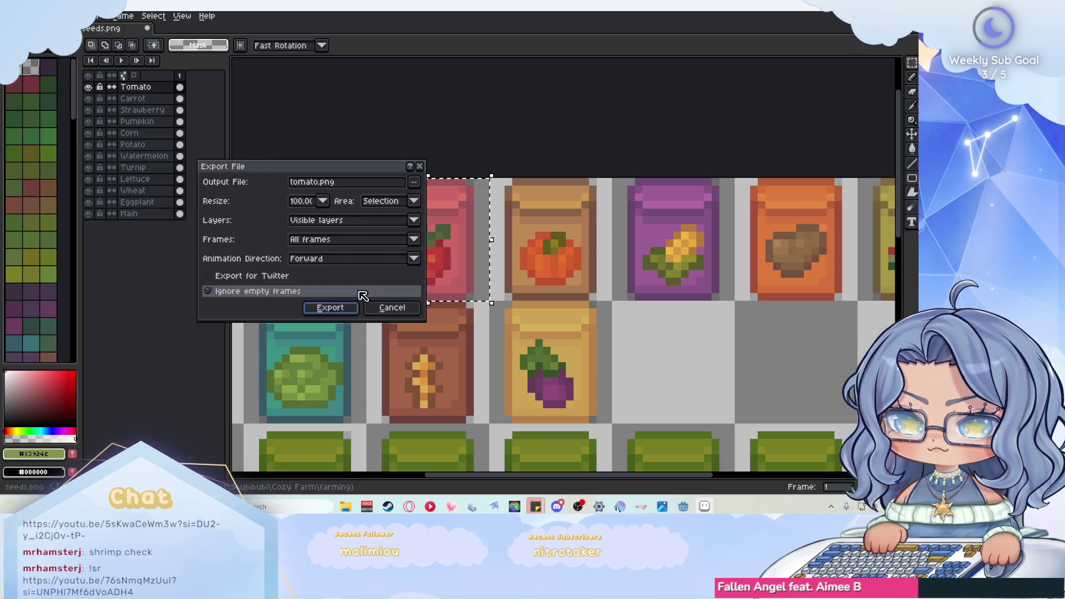
{"action": "left_click", "coordinate": [325, 186]}
{"action": "type", "text": "strawberry"}
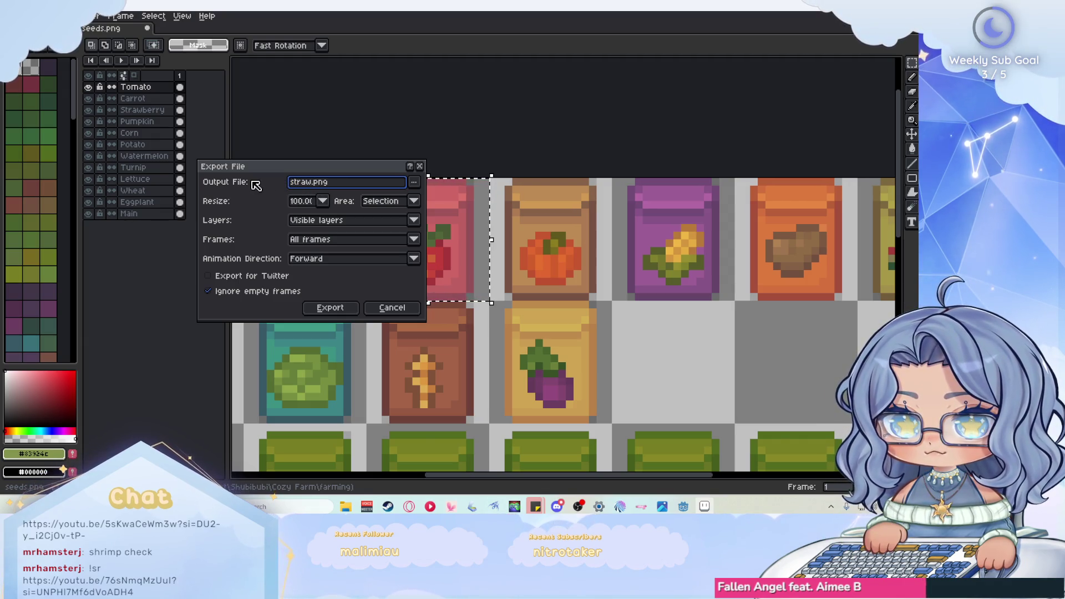
{"action": "left_click", "coordinate": [324, 308]}
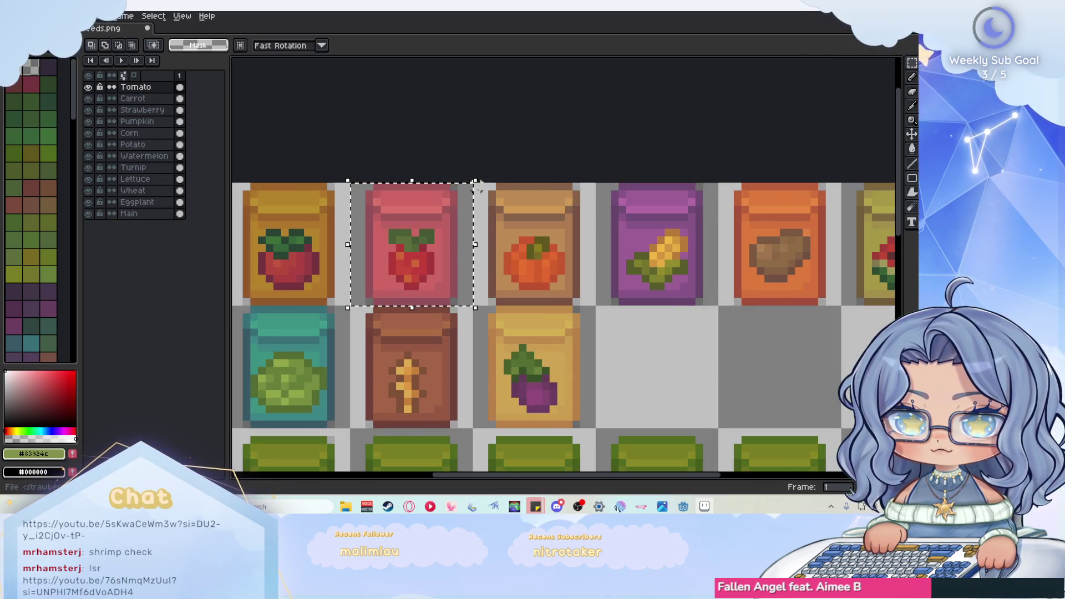
- Select the pumpkin packet tile and export it as pumpkin.png
{"action": "left_click_drag", "start_coordinate": [472, 182], "coordinate": [597, 307]}
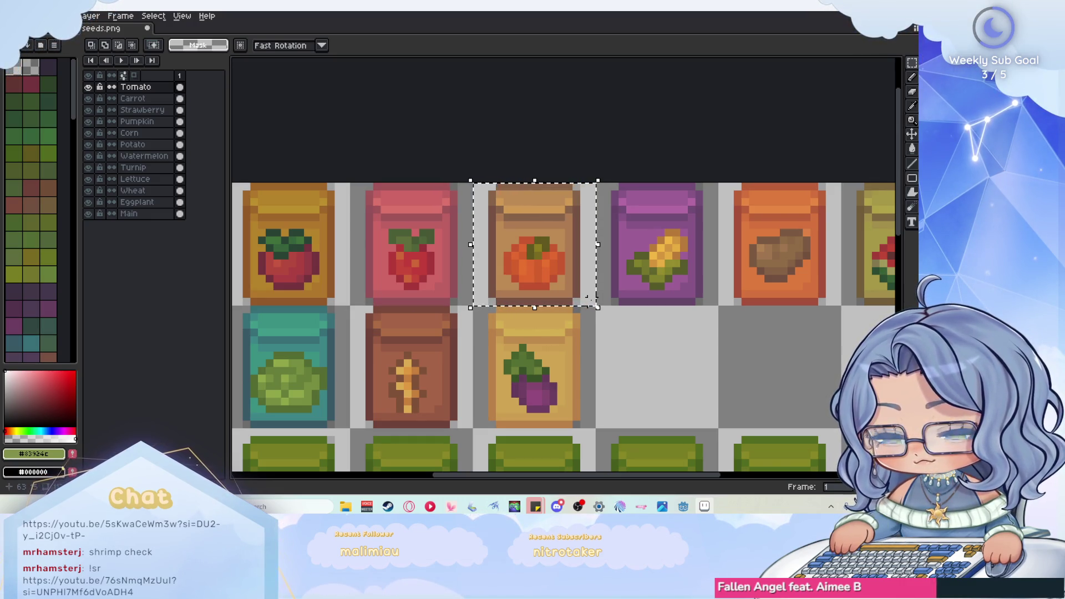
{"action": "key", "text": "ctrl+alt+shift+s"}
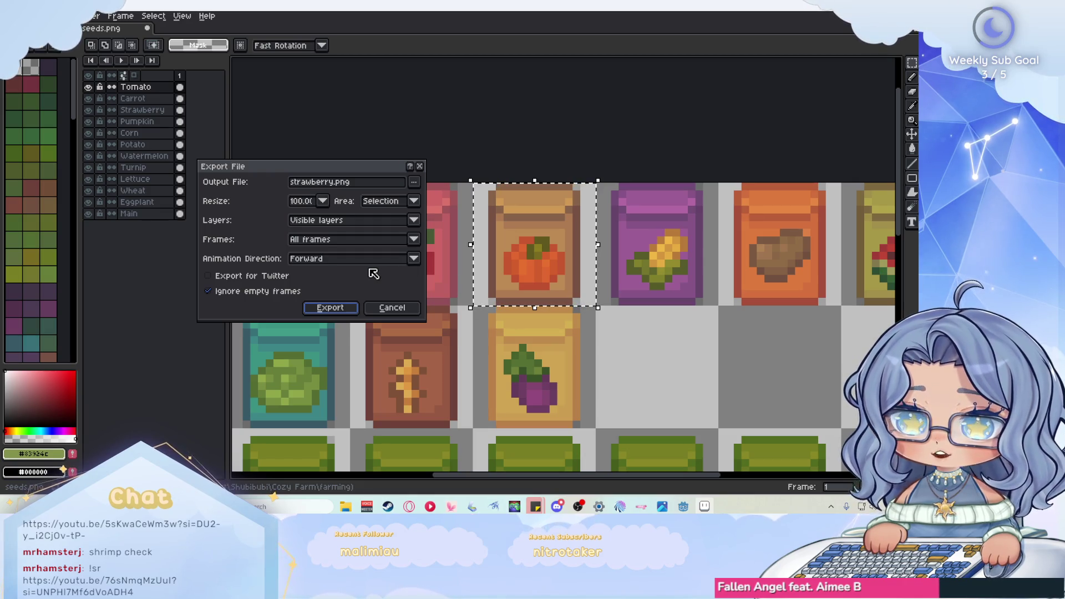
{"action": "left_click", "coordinate": [335, 183]}
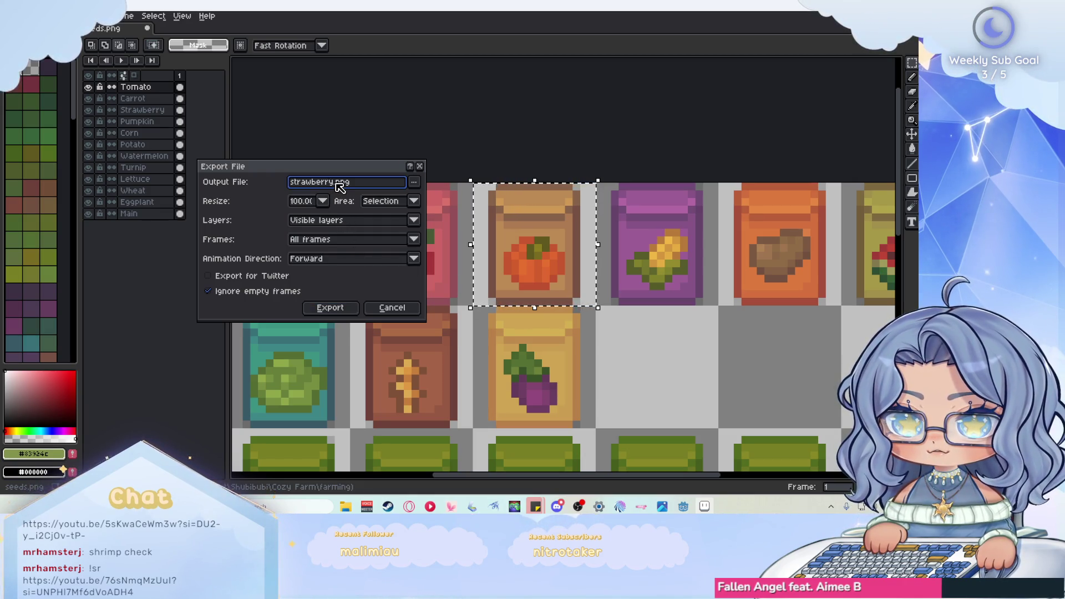
{"action": "double_click", "coordinate": [334, 183]}
{"action": "type", "text": "pumpkin"}
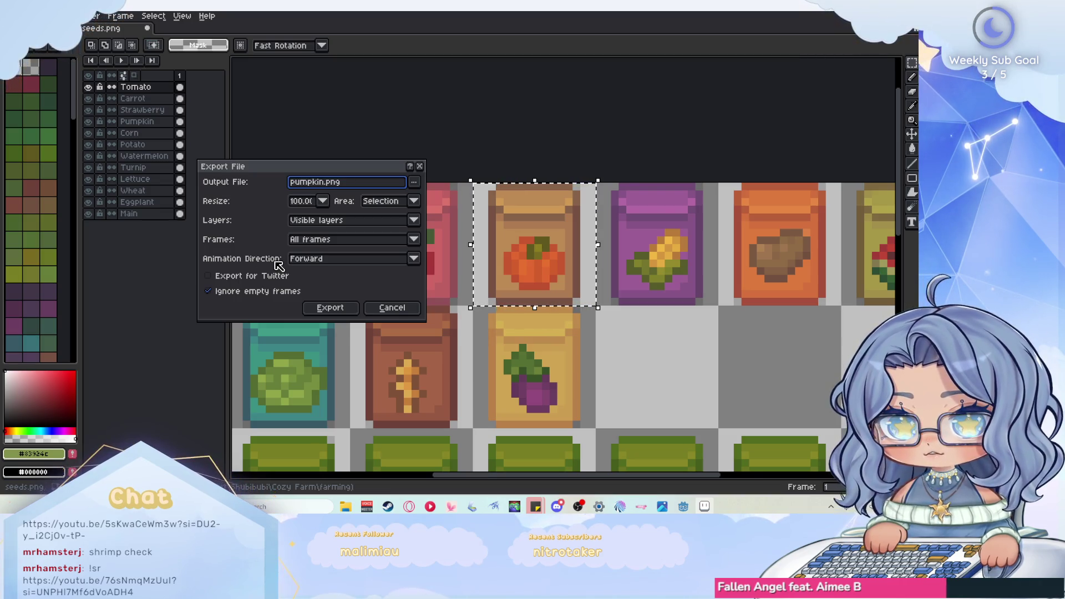
{"action": "left_click", "coordinate": [330, 308]}
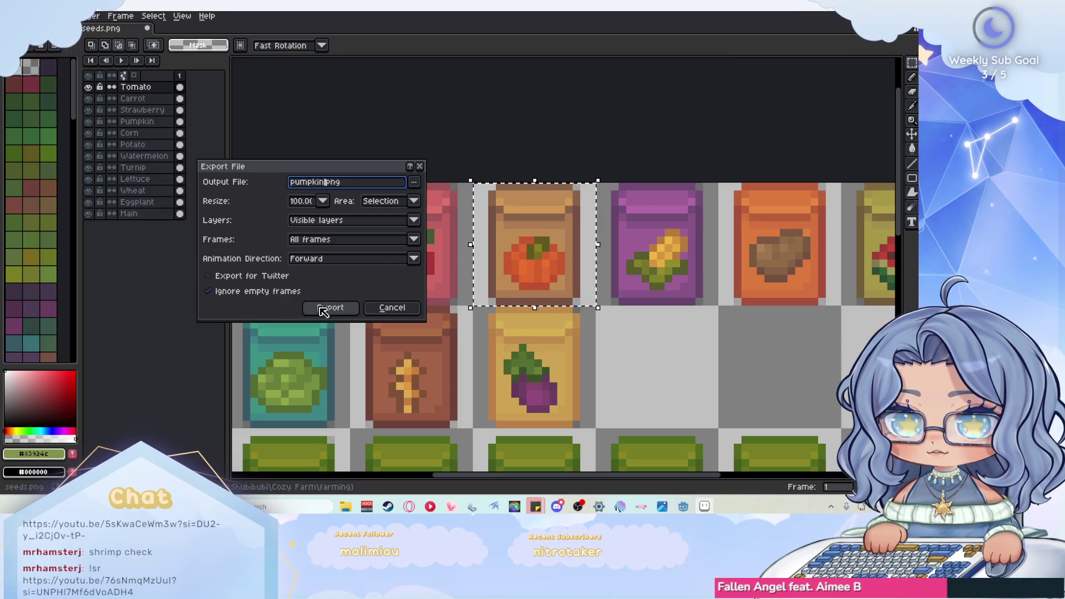
{"action": "scroll", "coordinate": [563, 227], "scroll_direction": "down", "scroll_amount": 1}
{"action": "scroll", "coordinate": [563, 228], "scroll_direction": "up", "scroll_amount": 2}
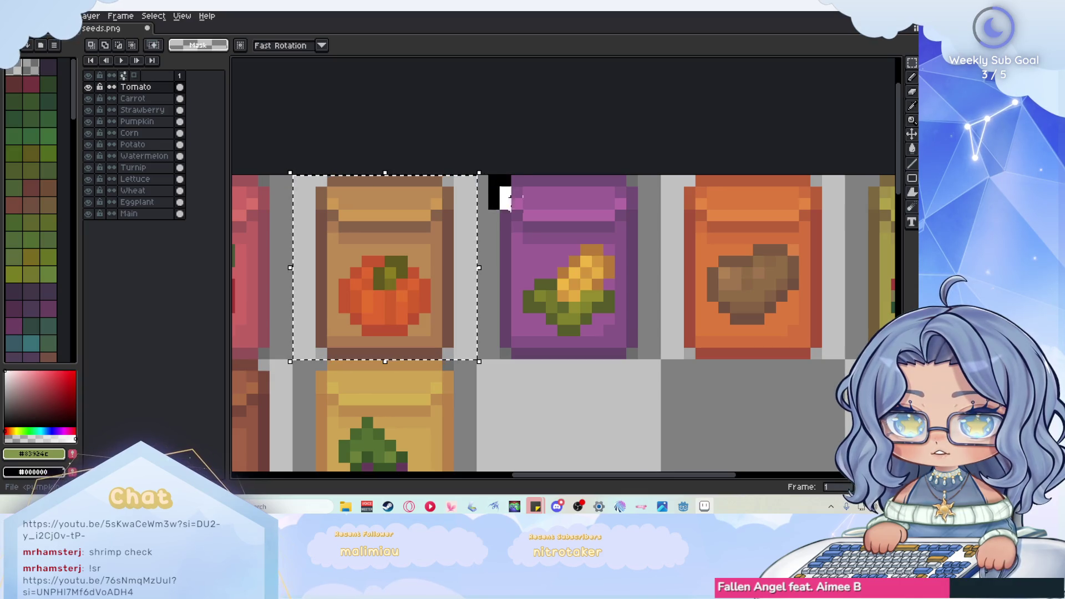
- Select the corn tile, undo an accidental transform, and export it as corn.png
{"action": "mouse_move", "coordinate": [484, 173]}
{"action": "left_mouse_down"}
{"action": "mouse_move", "coordinate": [655, 367]}
{"action": "mouse_move", "coordinate": [661, 361]}
{"action": "left_mouse_up"}
{"action": "left_click", "coordinate": [485, 185]}
{"action": "key", "text": "ctrl+z"}
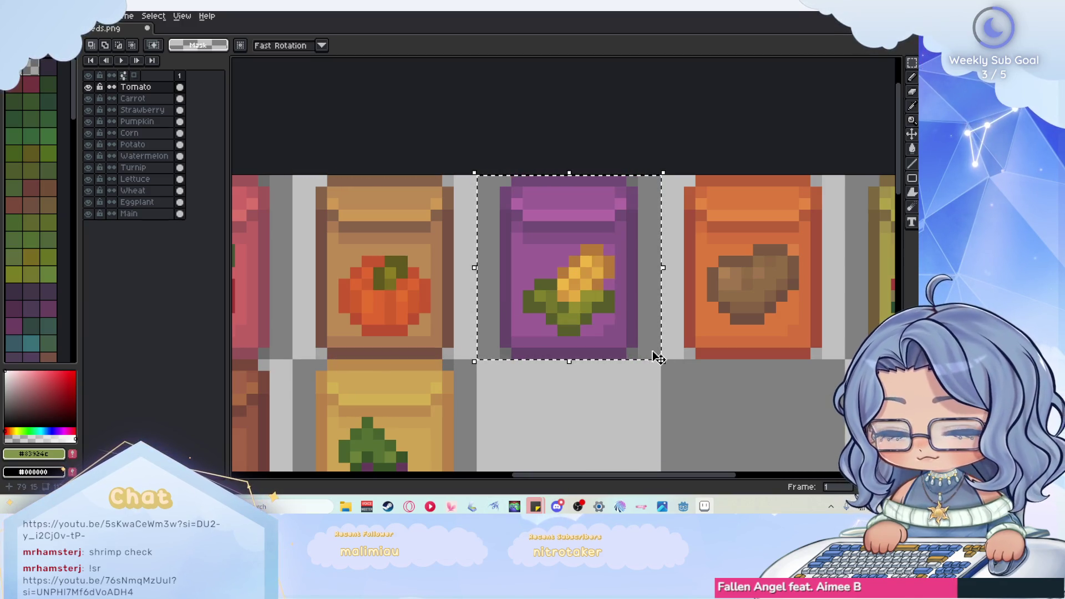
{"action": "key", "text": "ctrl+alt+shift+s"}
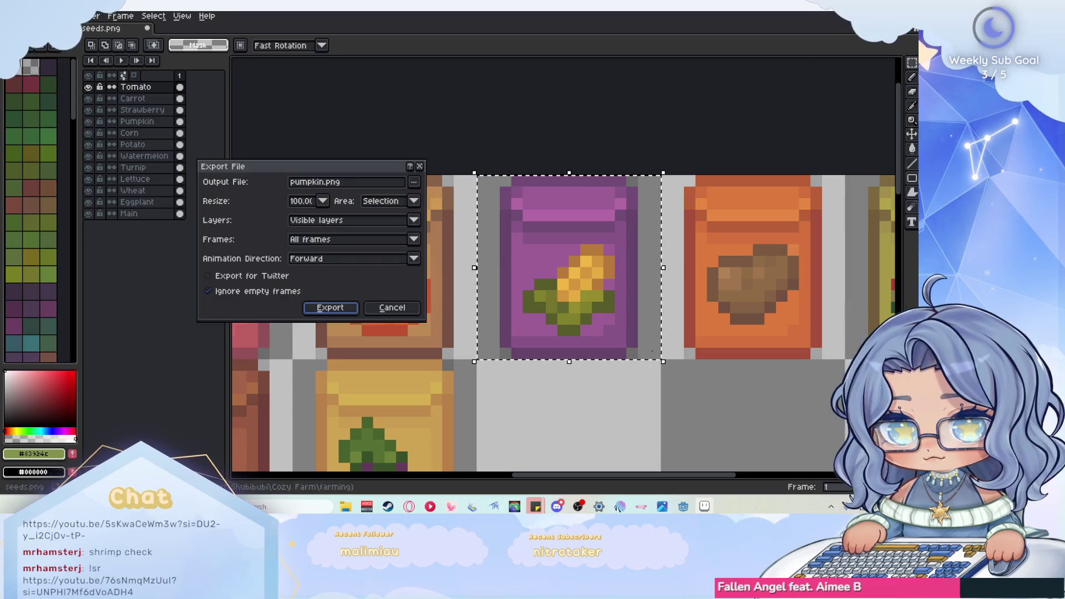
{"action": "double_click", "coordinate": [304, 182]}
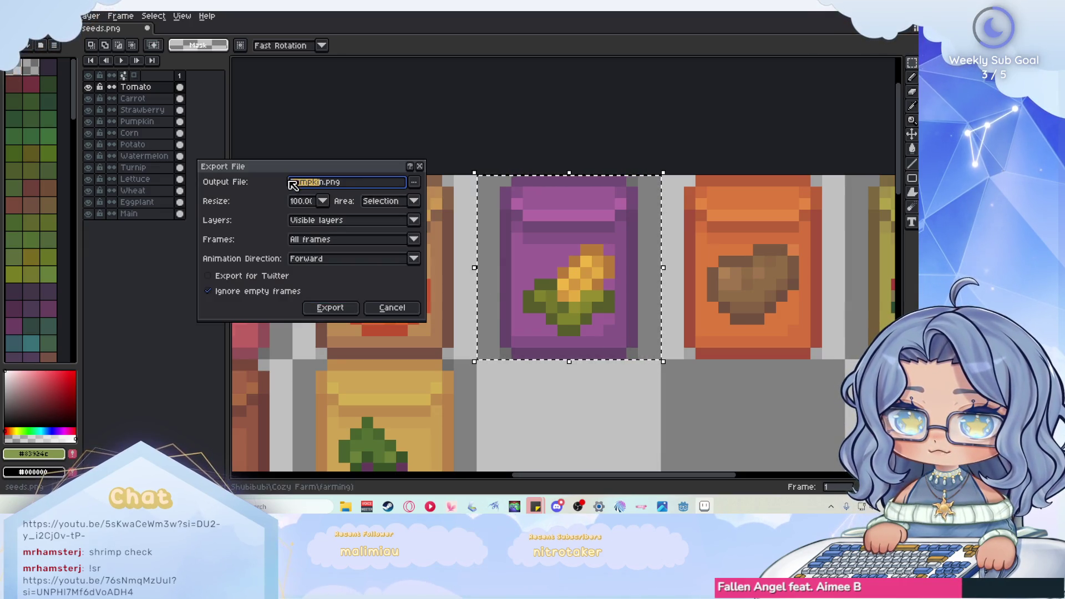
{"action": "left_click", "coordinate": [326, 182]}
{"action": "left_click_drag", "start_coordinate": [326, 182], "coordinate": [272, 186]}
{"action": "type", "text": "corn"}
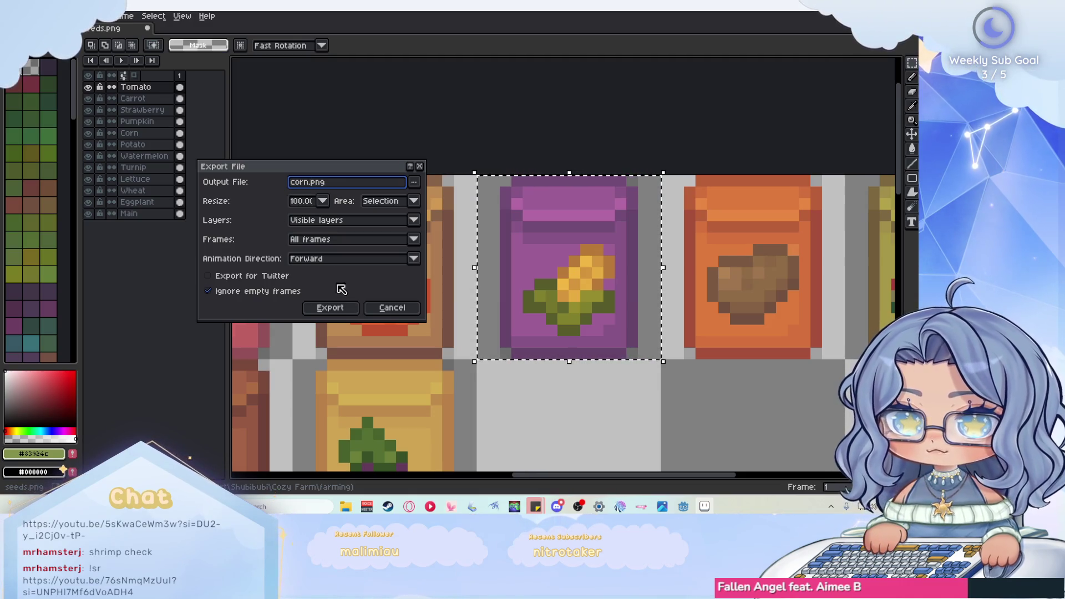
{"action": "left_click", "coordinate": [332, 308]}
{"action": "scroll", "coordinate": [460, 214], "scroll_direction": "down", "scroll_amount": 2}
{"action": "scroll", "coordinate": [459, 214], "scroll_direction": "up", "scroll_amount": 1}
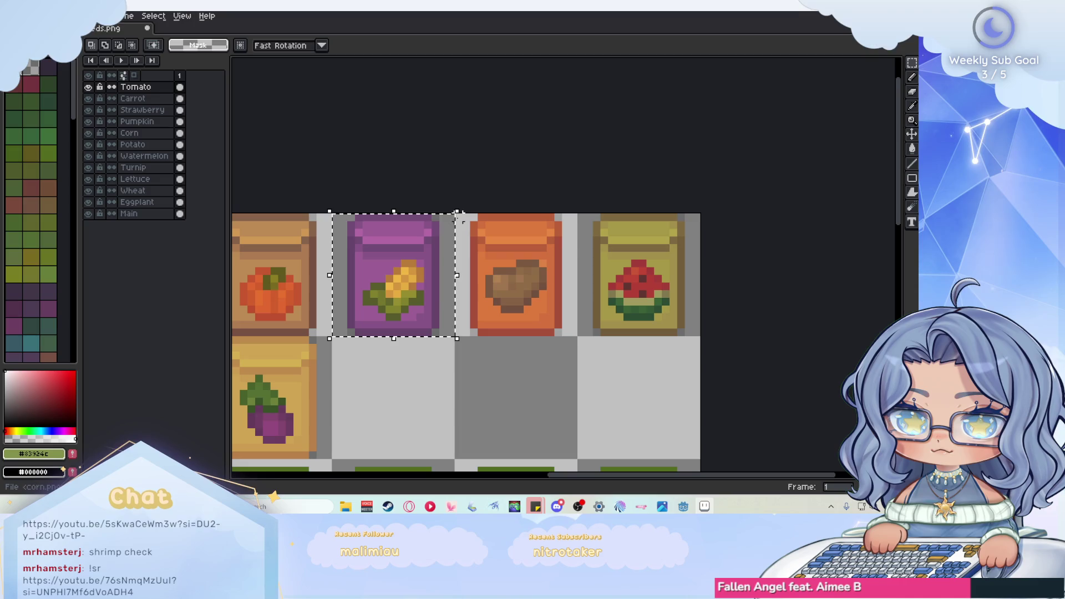
- Select the potato packet tile and export it as potato.png
{"action": "left_click_drag", "start_coordinate": [460, 215], "coordinate": [580, 339]}
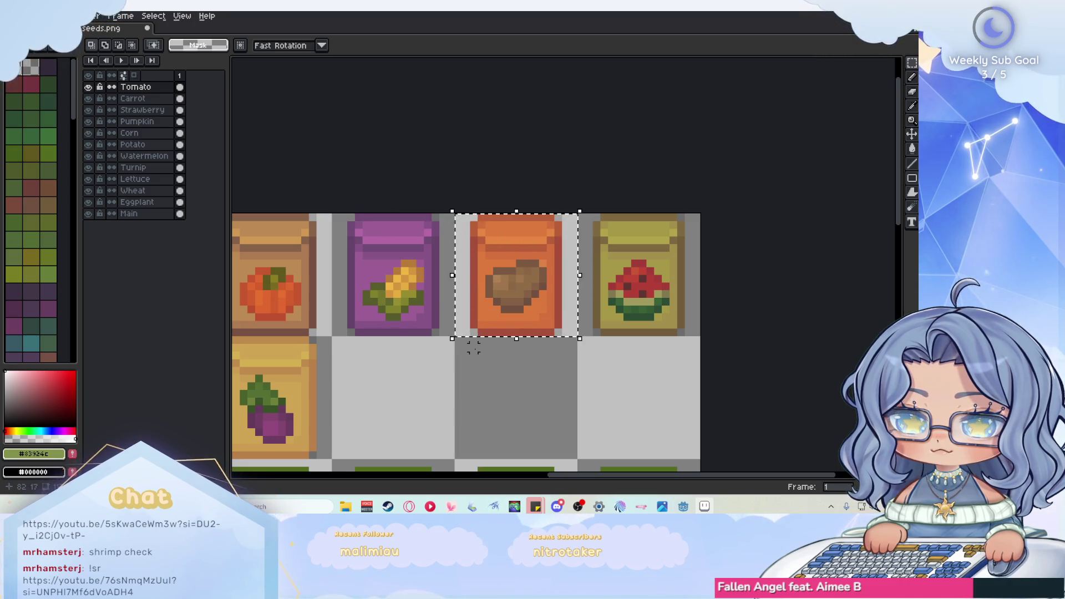
{"action": "key", "text": "ctrl+alt+shift+s"}
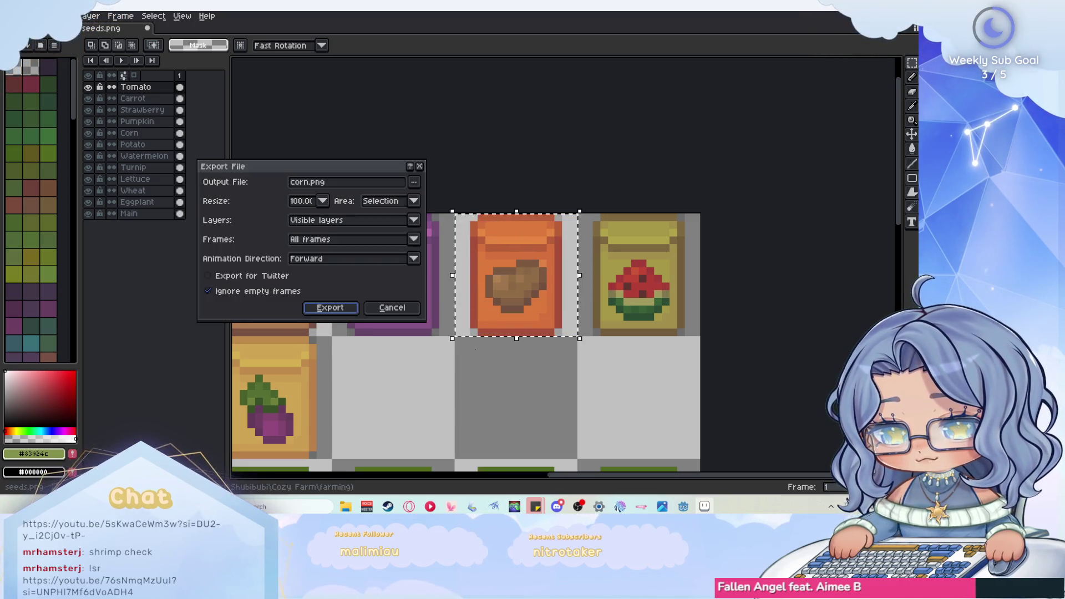
{"action": "left_click", "coordinate": [309, 182]}
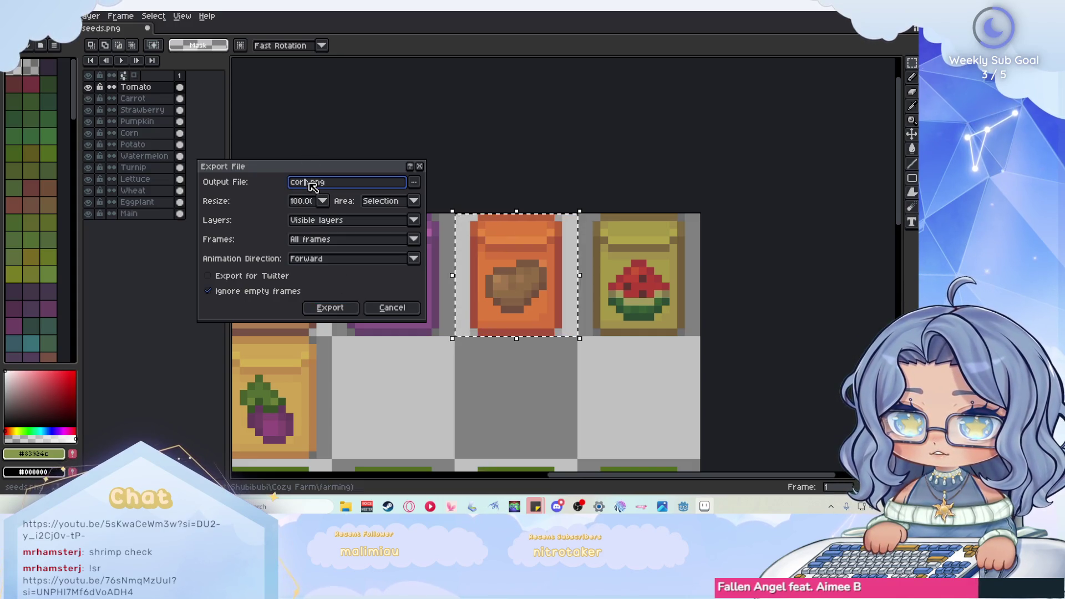
{"action": "double_click", "coordinate": [311, 182]}
{"action": "type", "text": "pot"}
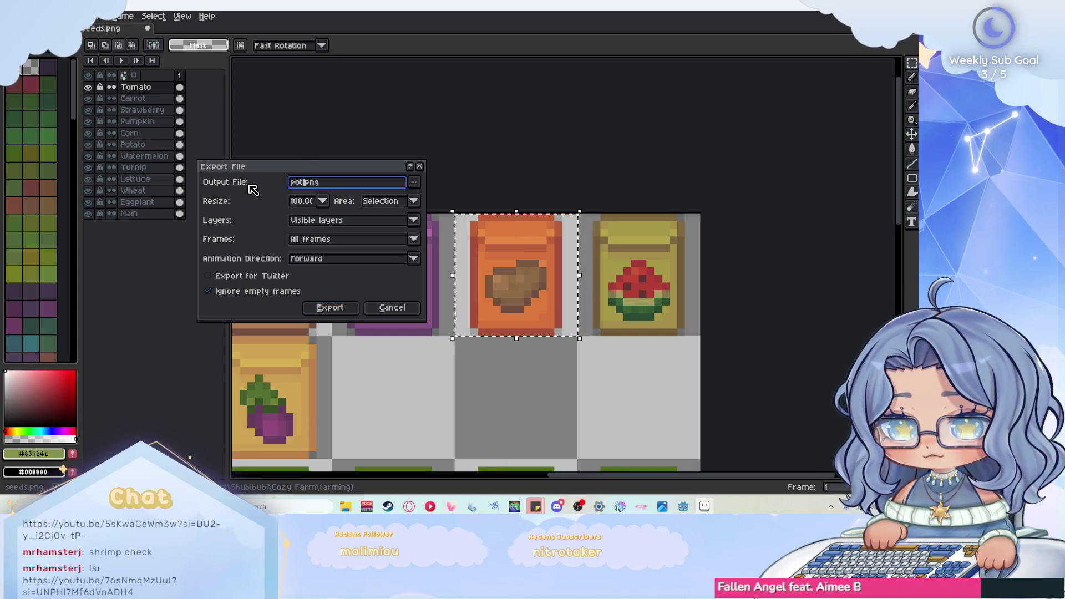
{"action": "type", "text": "ato"}
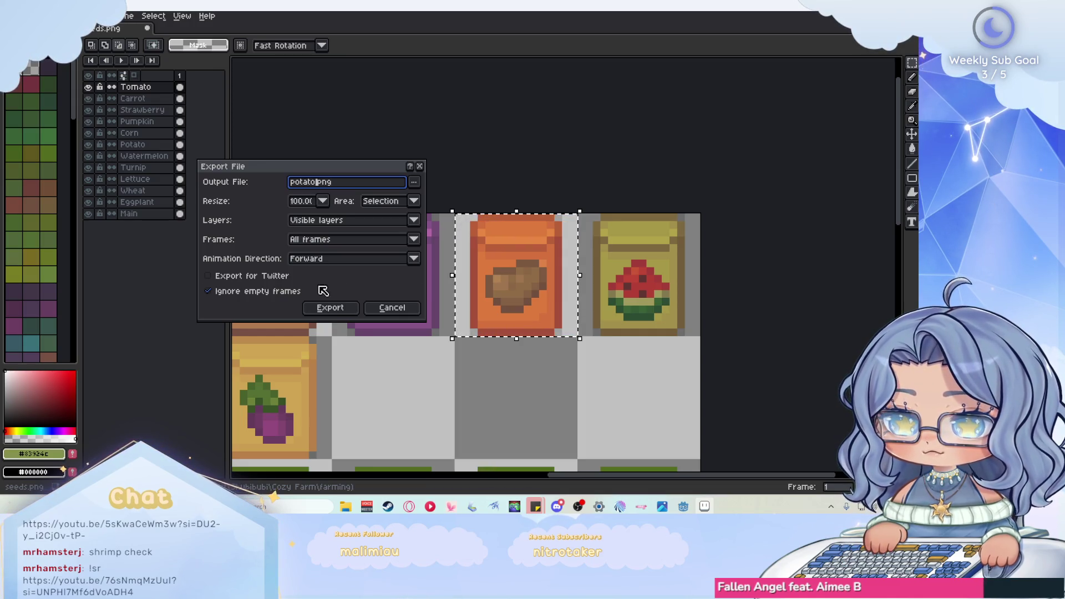
{"action": "left_click", "coordinate": [341, 309]}
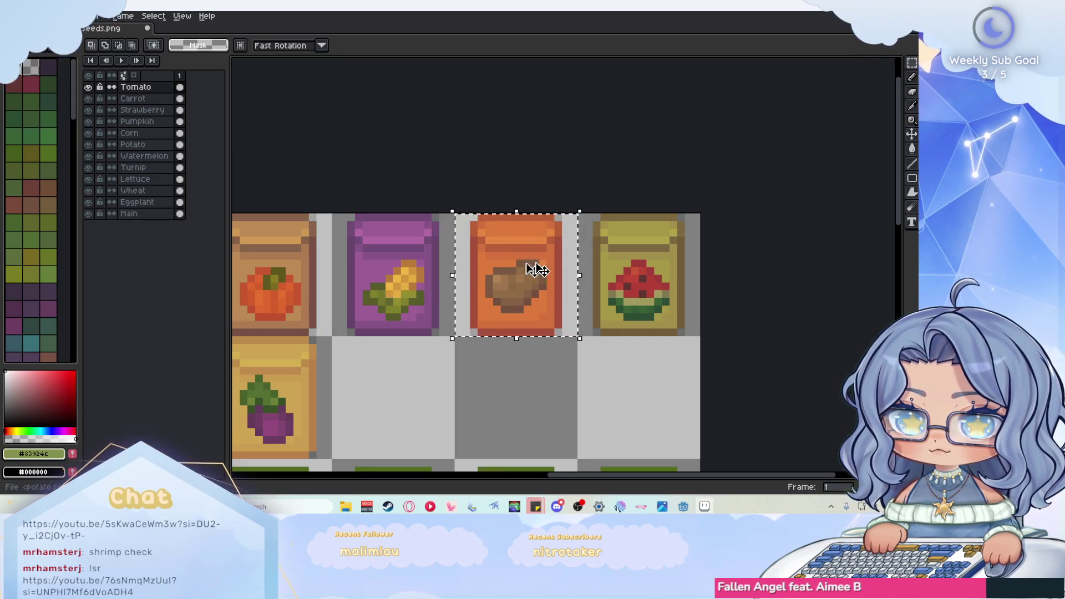
{"action": "scroll", "coordinate": [641, 243], "scroll_direction": "up", "scroll_amount": 1}
- Select the watermelon packet tile and export it as watermelon.png
{"action": "mouse_move", "coordinate": [552, 203]}
{"action": "left_mouse_down"}
{"action": "mouse_move", "coordinate": [740, 364]}
{"action": "mouse_move", "coordinate": [730, 384]}
{"action": "left_mouse_up"}
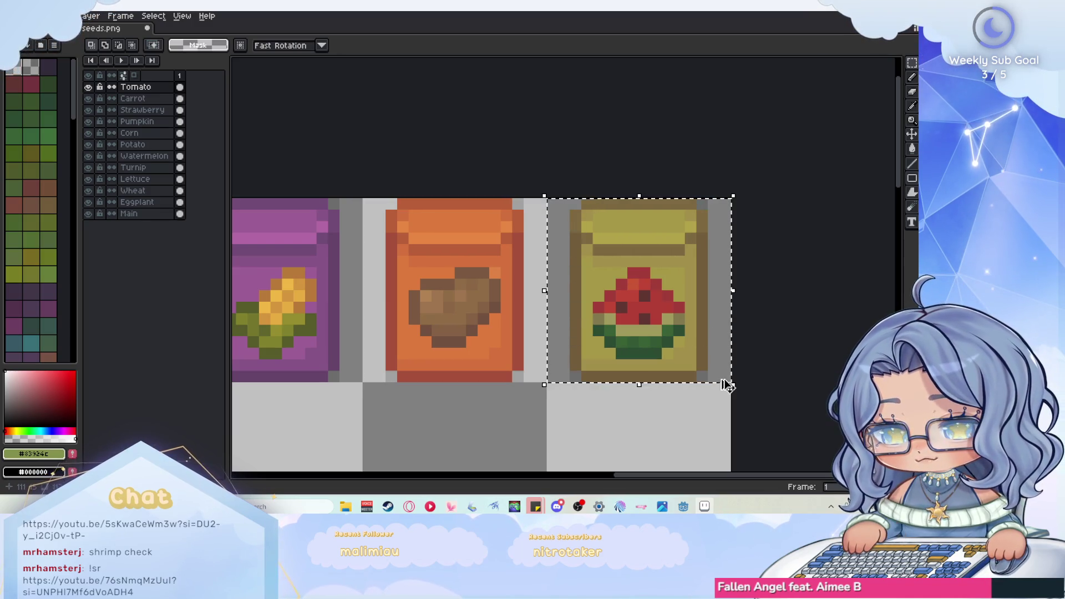
{"action": "key", "text": "ctrl+alt+shift+s"}
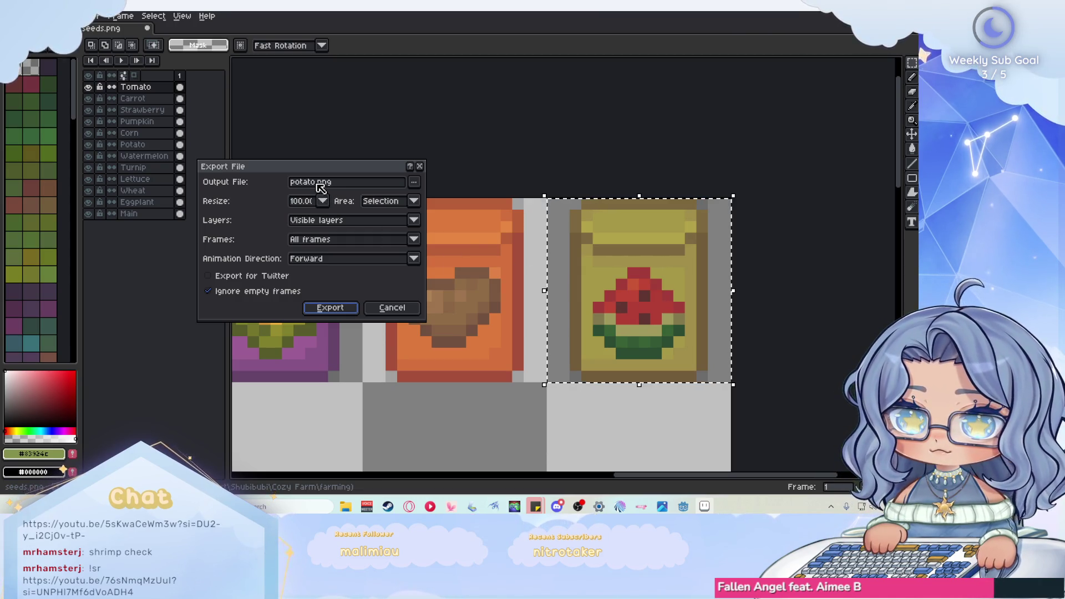
{"action": "left_click", "coordinate": [320, 183]}
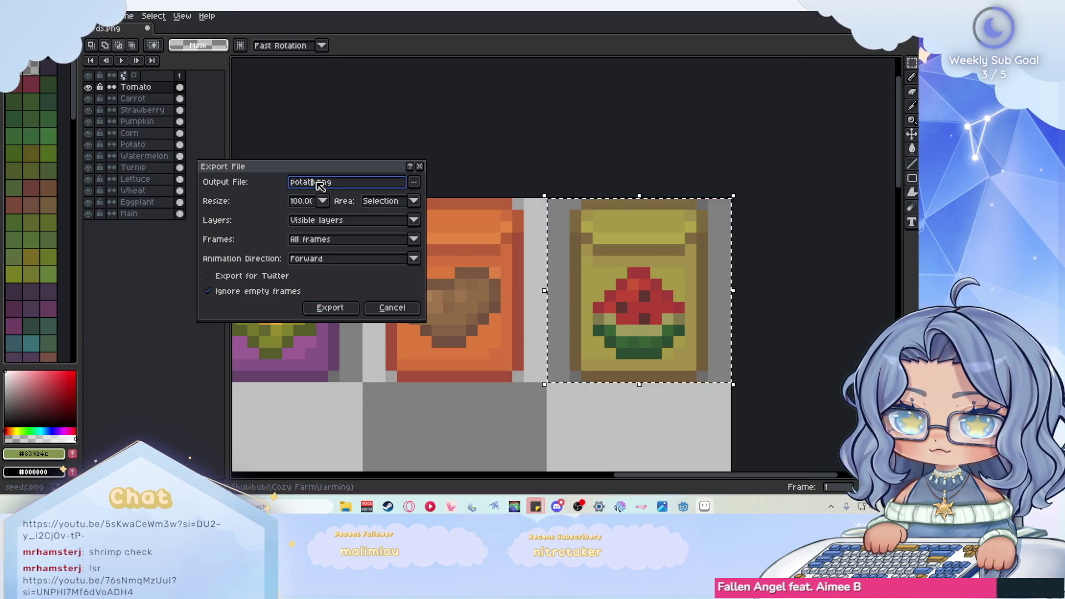
{"action": "double_click", "coordinate": [302, 184]}
{"action": "type", "text": "water"}
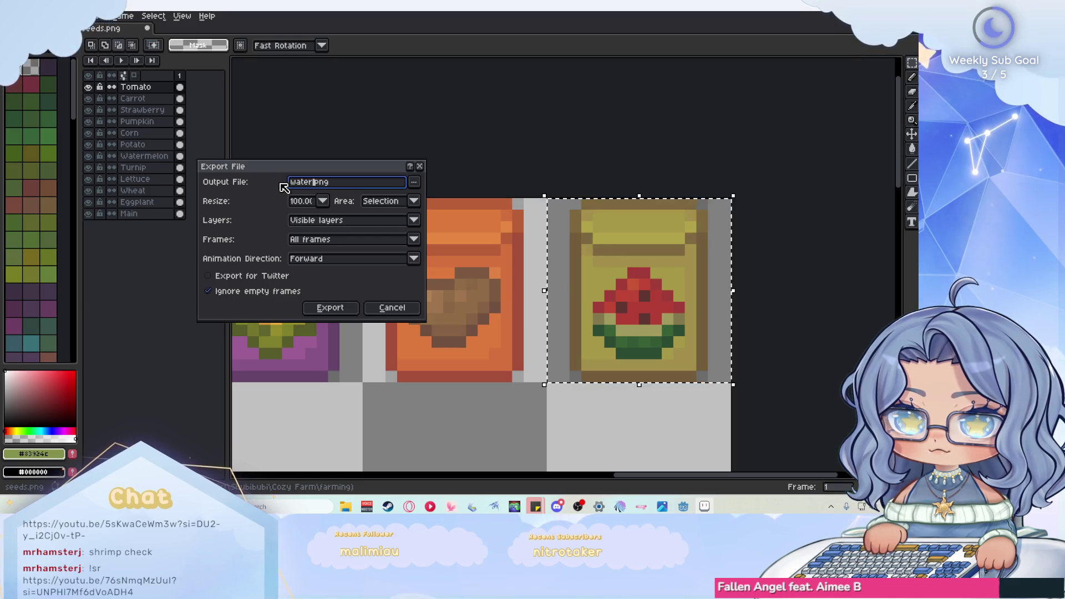
{"action": "type", "text": "melon"}
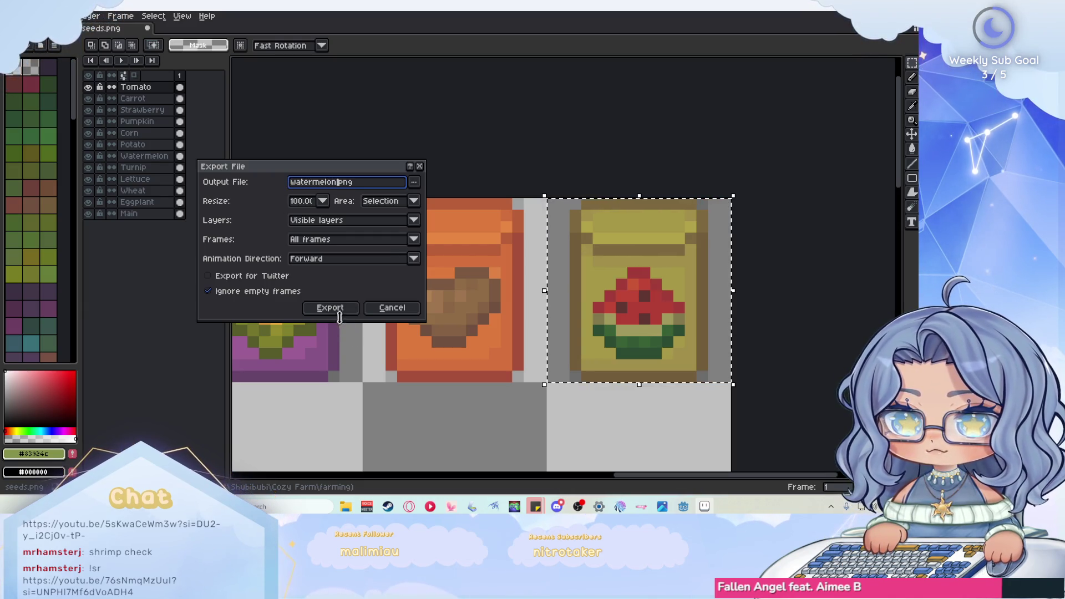
{"action": "left_click", "coordinate": [330, 307]}
{"action": "scroll", "coordinate": [551, 280], "scroll_direction": "down", "scroll_amount": 3}
{"action": "scroll", "coordinate": [413, 277], "scroll_direction": "up", "scroll_amount": 2}
{"action": "scroll", "coordinate": [414, 277], "scroll_direction": "up", "scroll_amount": 2}
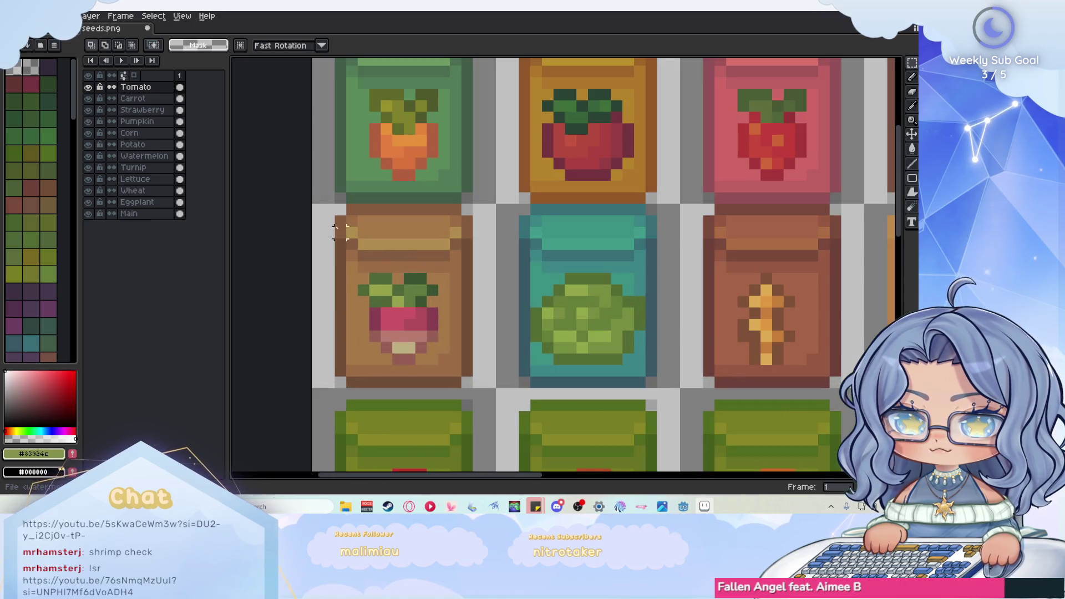
- Select the turnip packet tile and export it as turnip.png
{"action": "left_click_drag", "start_coordinate": [328, 209], "coordinate": [493, 388]}
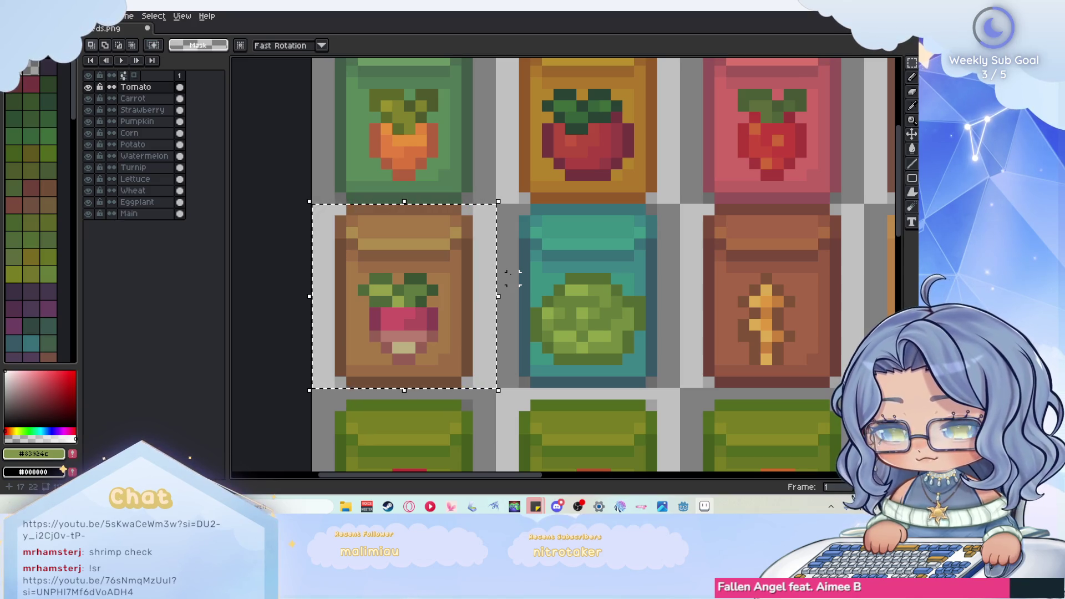
{"action": "key", "text": "ctrl+alt+shift+s"}
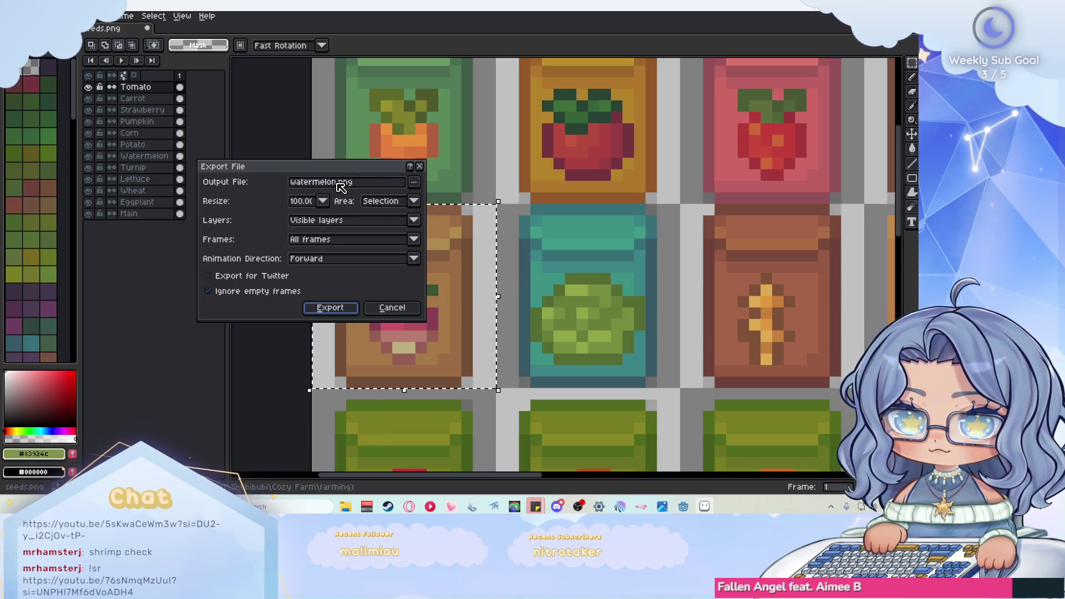
{"action": "double_click", "coordinate": [336, 183]}
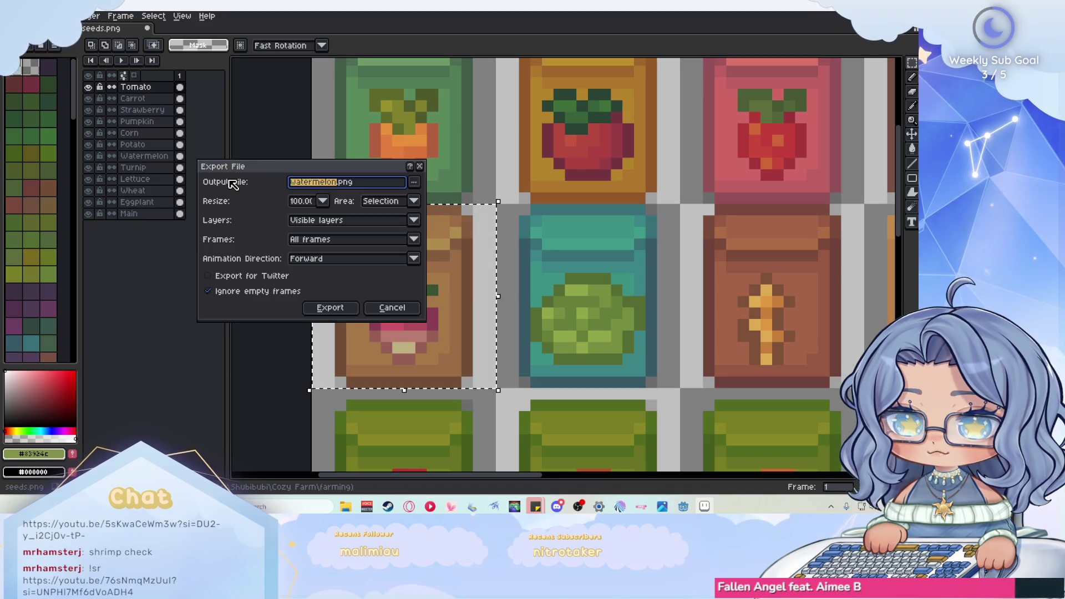
{"action": "type", "text": "turnipip"}
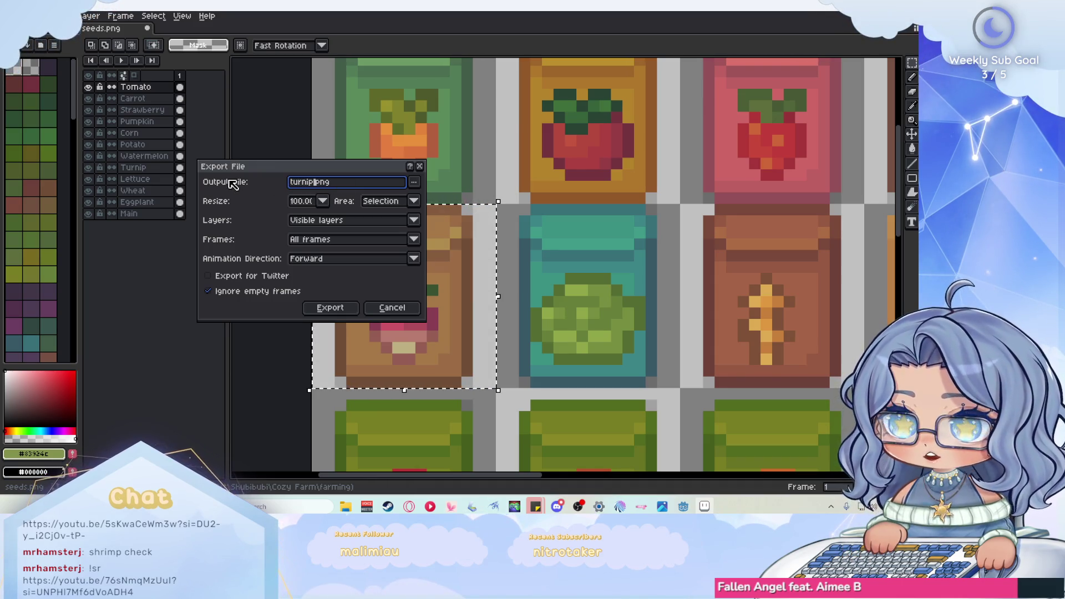
{"action": "left_click", "coordinate": [331, 307]}
{"action": "scroll", "coordinate": [317, 309], "scroll_direction": "down", "scroll_amount": 1}
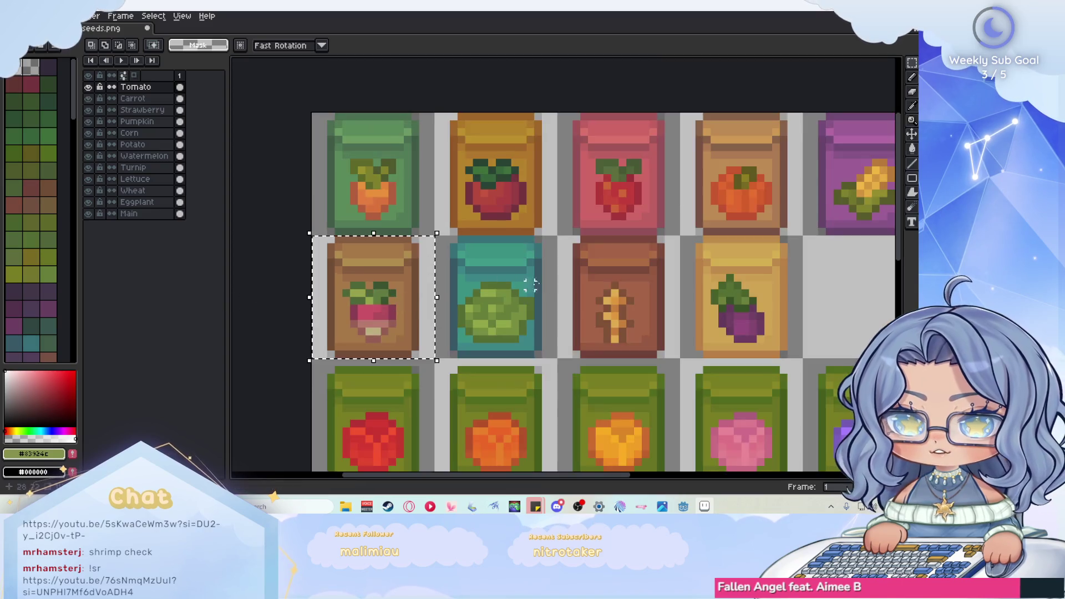
{"action": "scroll", "coordinate": [422, 232], "scroll_direction": "up", "scroll_amount": 1}
- Select the lettuce packet tile and export it as lettuce.png
{"action": "left_click_drag", "start_coordinate": [382, 214], "coordinate": [557, 400]}
{"action": "key", "text": "ctrl+alt+shift+s"}
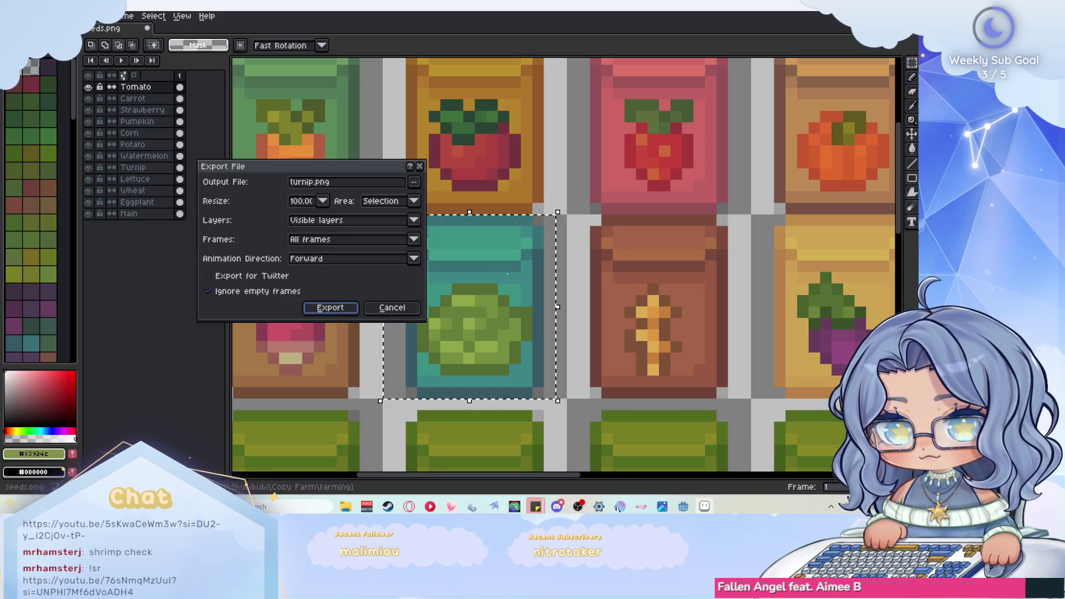
{"action": "double_click", "coordinate": [311, 182]}
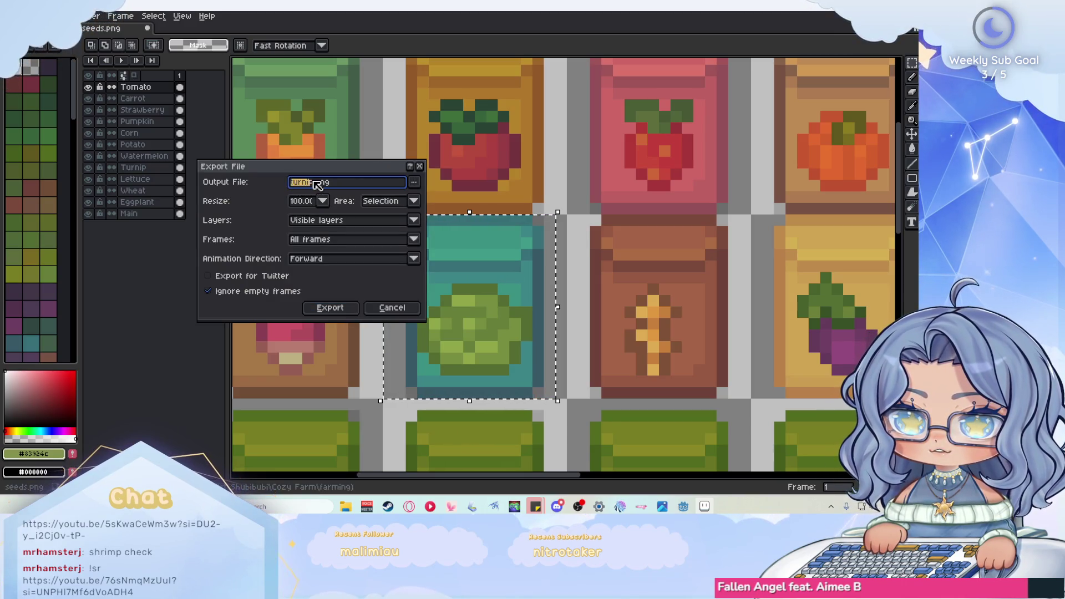
{"action": "left_click_drag", "start_coordinate": [319, 183], "coordinate": [244, 183]}
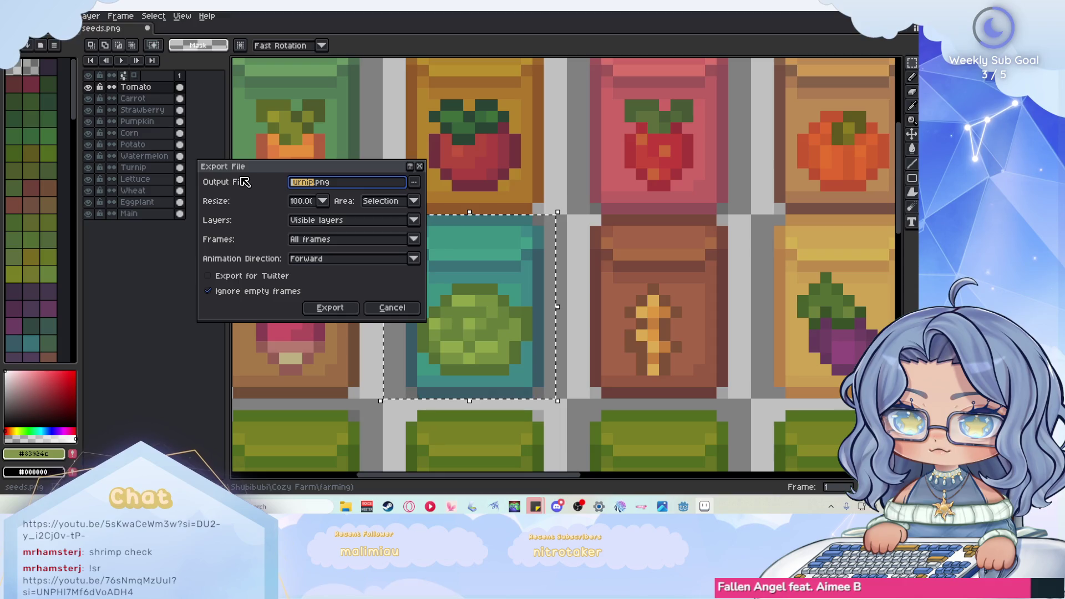
{"action": "type", "text": "lettuce"}
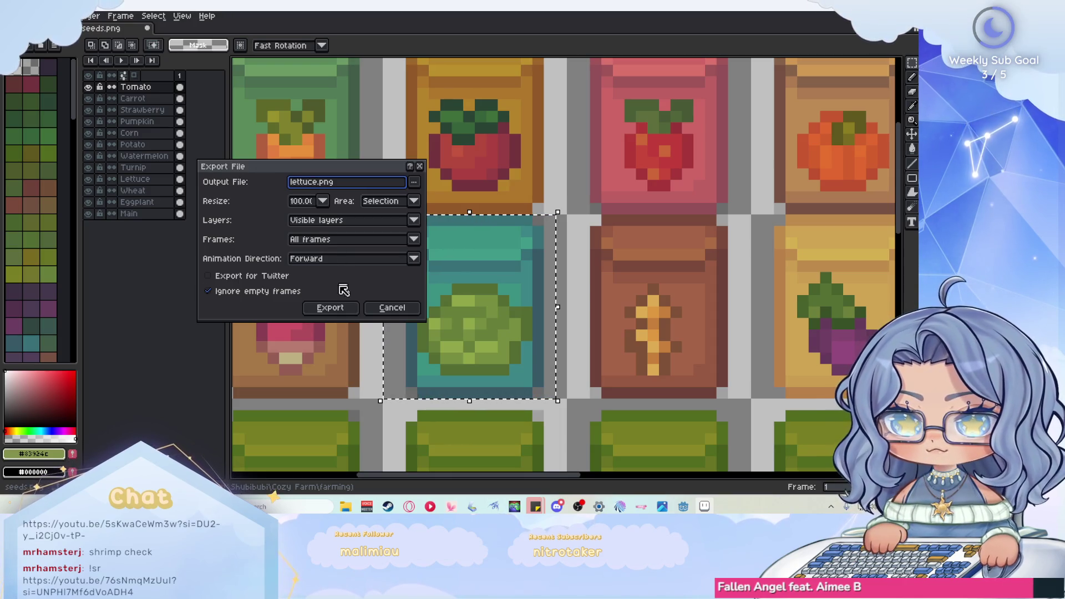
{"action": "left_click", "coordinate": [332, 308]}
- Select the wheat seed packet tile and export it as wheat.png
{"action": "scroll", "coordinate": [336, 305], "scroll_direction": "down", "scroll_amount": 1}
{"action": "scroll", "coordinate": [422, 233], "scroll_direction": "up", "scroll_amount": 1}
{"action": "left_click_drag", "start_coordinate": [422, 227], "coordinate": [608, 412]}
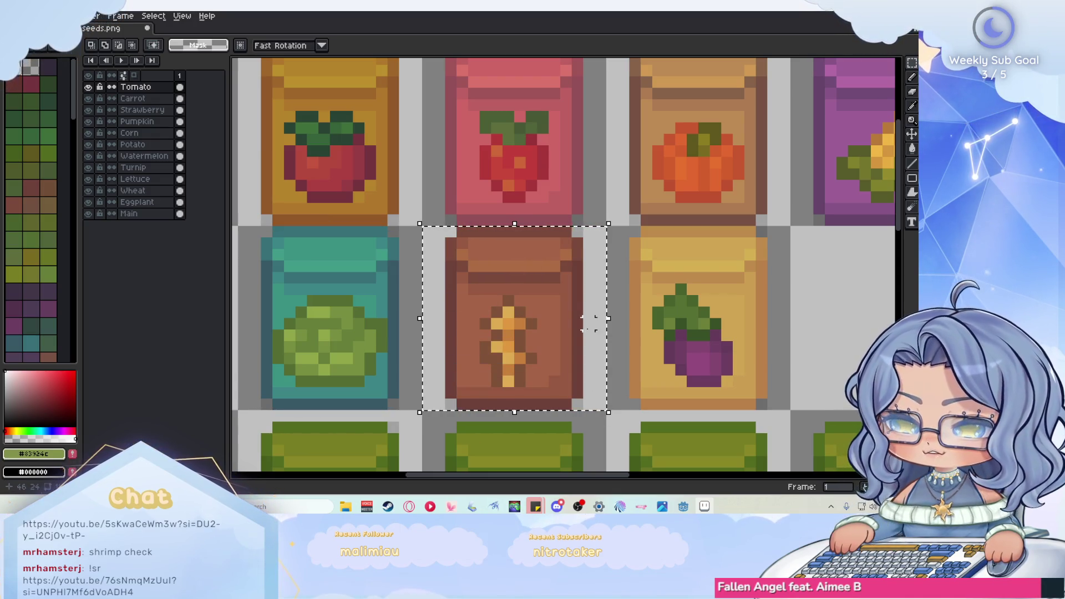
{"action": "key", "text": "ctrl+alt+shift+s"}
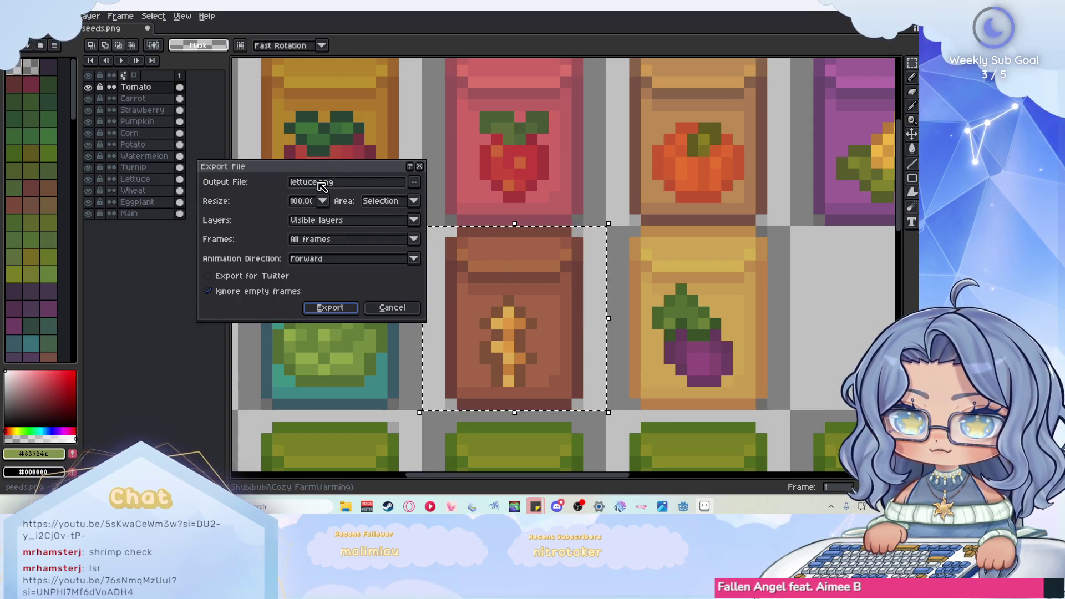
{"action": "double_click", "coordinate": [311, 182]}
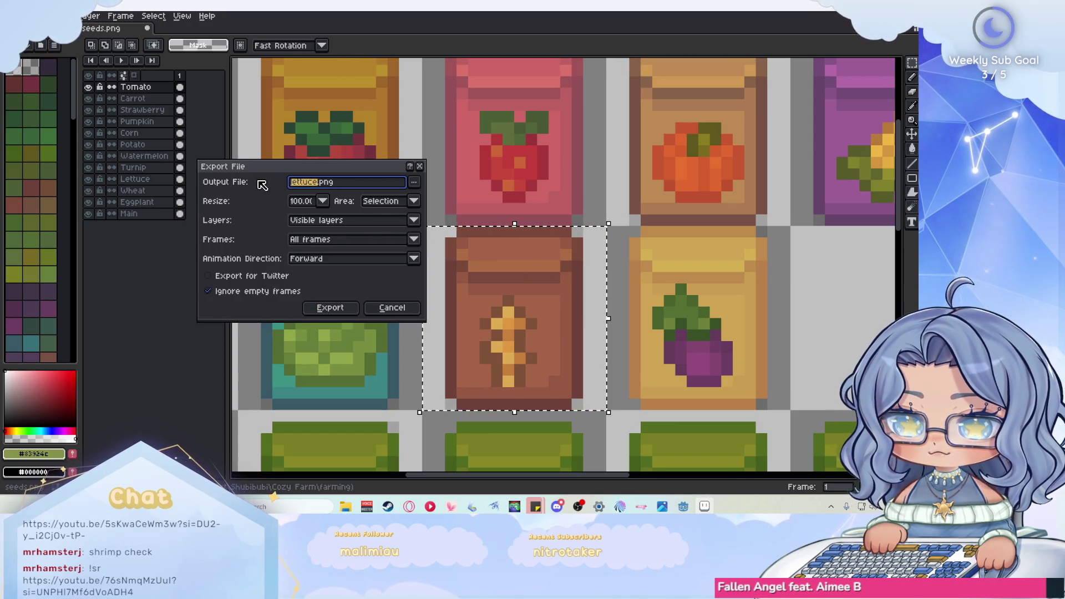
{"action": "type", "text": "wheat"}
{"action": "left_click", "coordinate": [331, 308]}
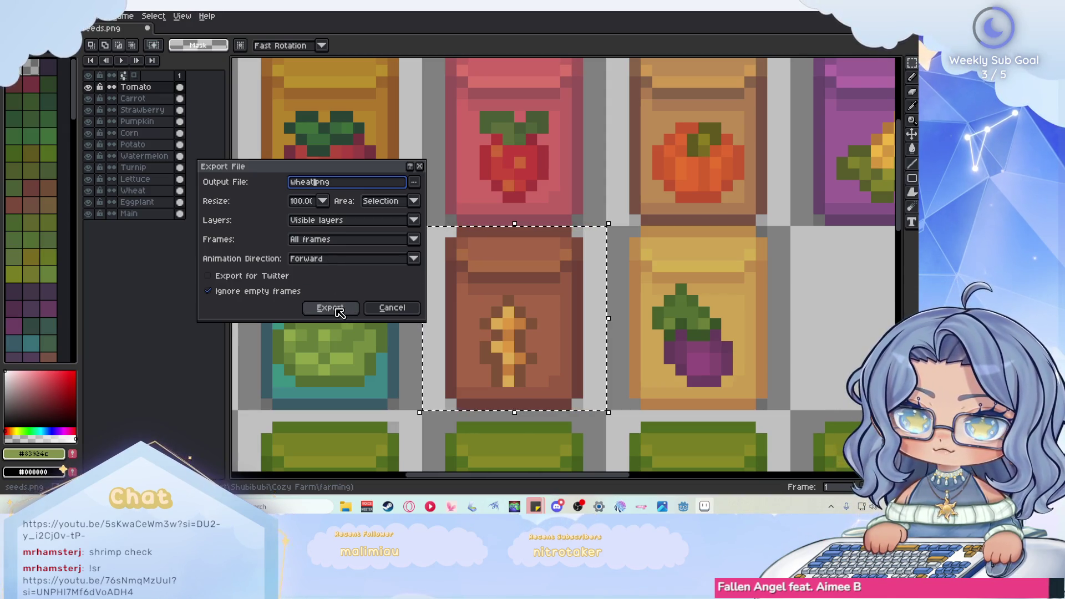
- Select the eggplant seed packet tile and export it as eggplant.png
{"action": "scroll", "coordinate": [464, 257], "scroll_direction": "down", "scroll_amount": 2}
{"action": "scroll", "coordinate": [464, 257], "scroll_direction": "up", "scroll_amount": 1}
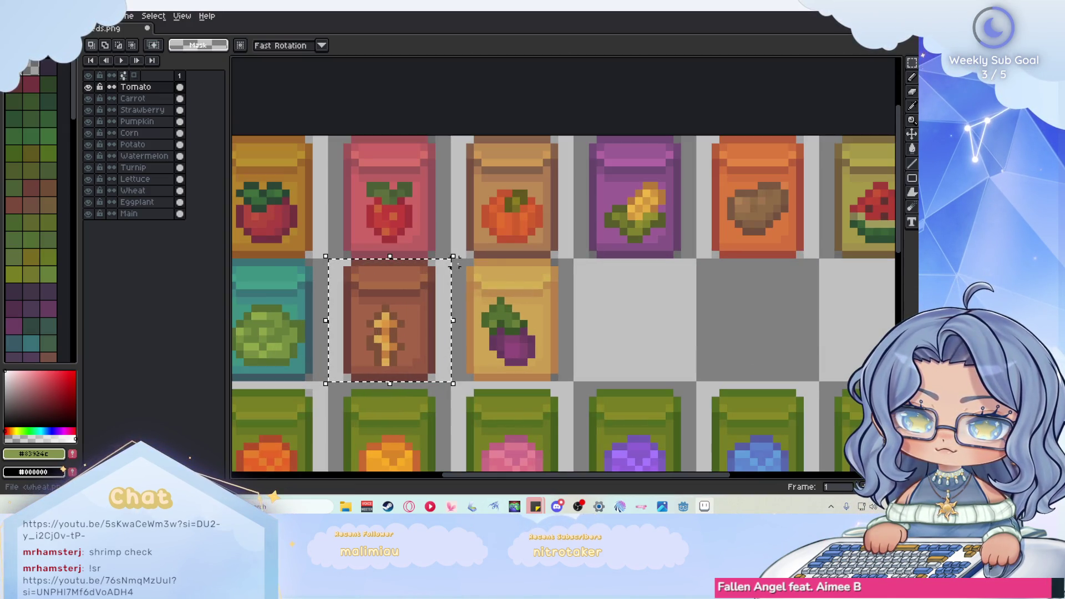
{"action": "left_click_drag", "start_coordinate": [562, 377], "coordinate": [569, 380]}
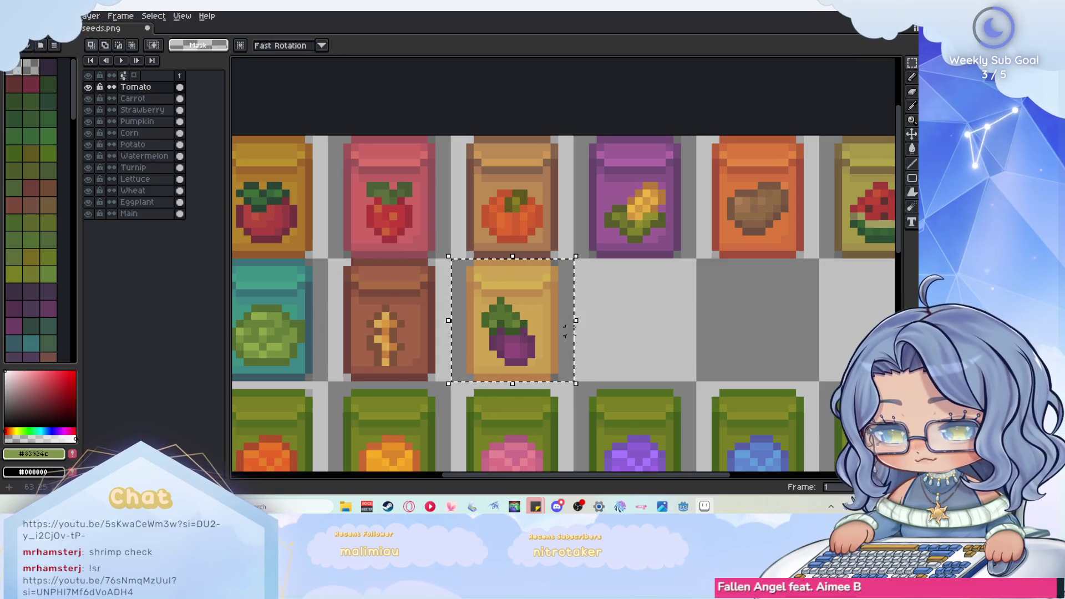
{"action": "key", "text": "ctrl+alt+shift+s"}
{"action": "left_click", "coordinate": [317, 184]}
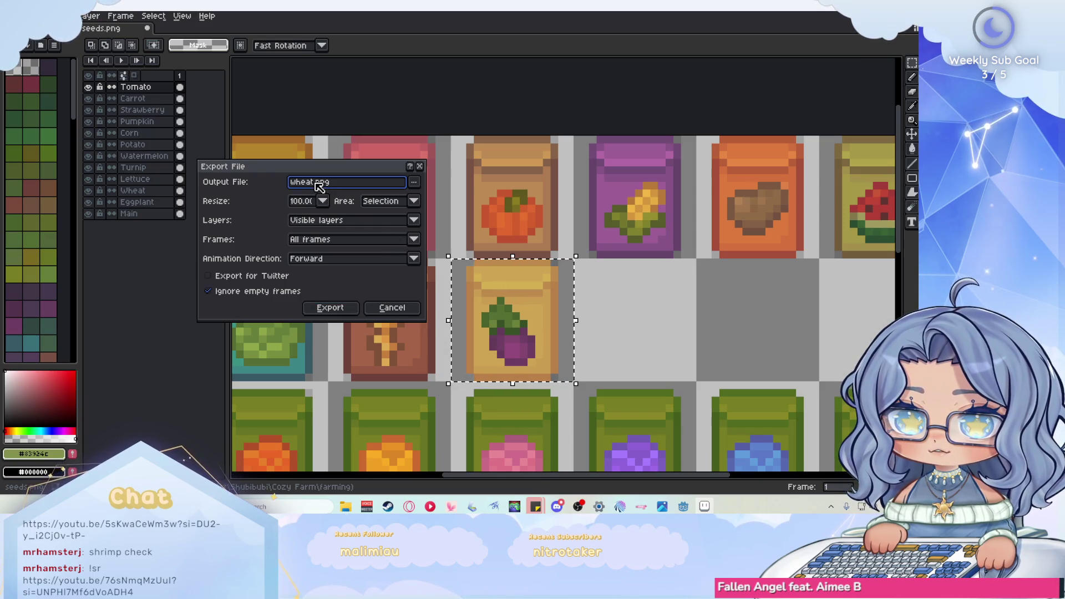
{"action": "double_click", "coordinate": [317, 184]}
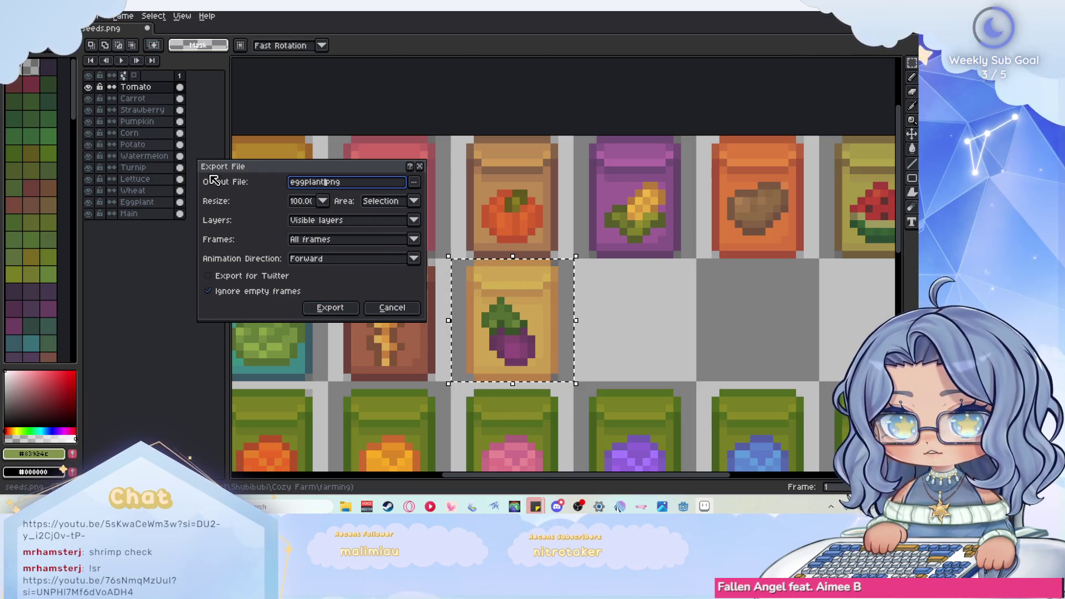
{"action": "left_click", "coordinate": [330, 307]}
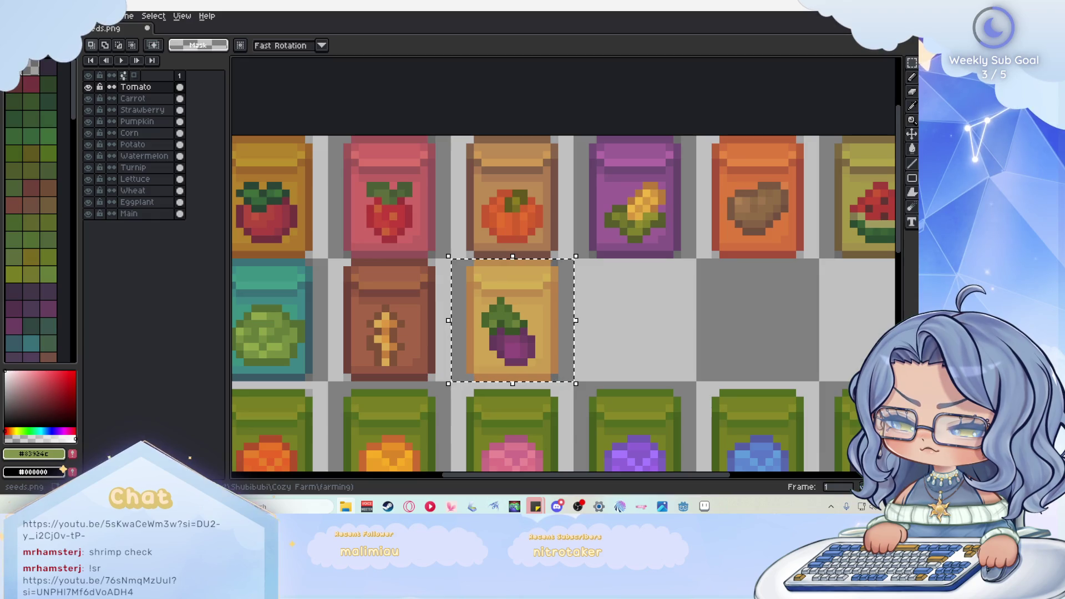
- Deselect the tile and quit Aseprite, discarding the unsaved changes to seeds.png
{"action": "scroll", "coordinate": [485, 256], "scroll_direction": "down", "scroll_amount": 4}
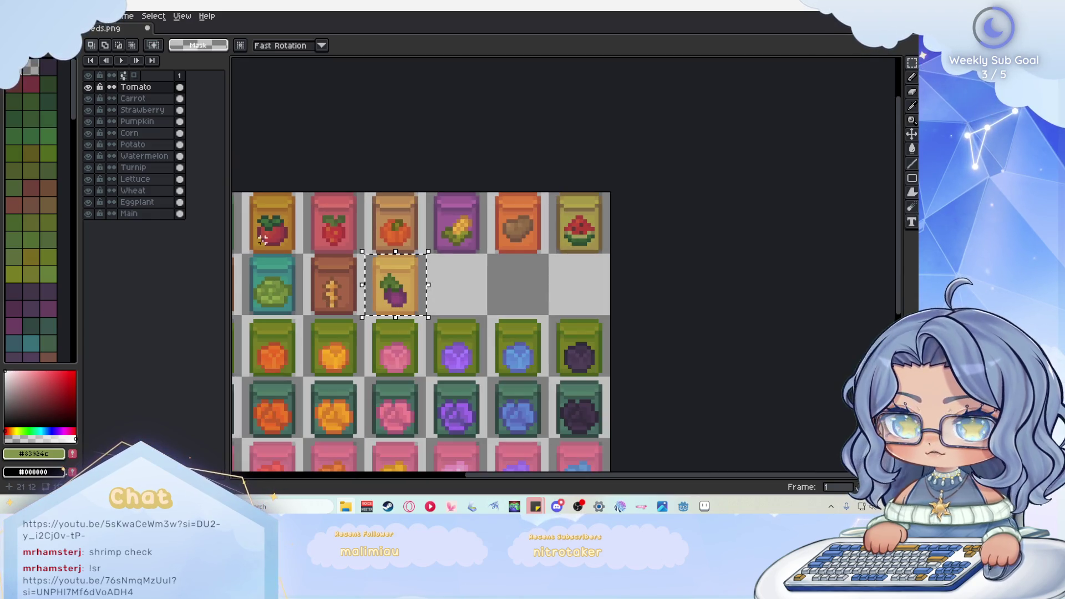
{"action": "scroll", "coordinate": [450, 243], "scroll_direction": "up", "scroll_amount": 2}
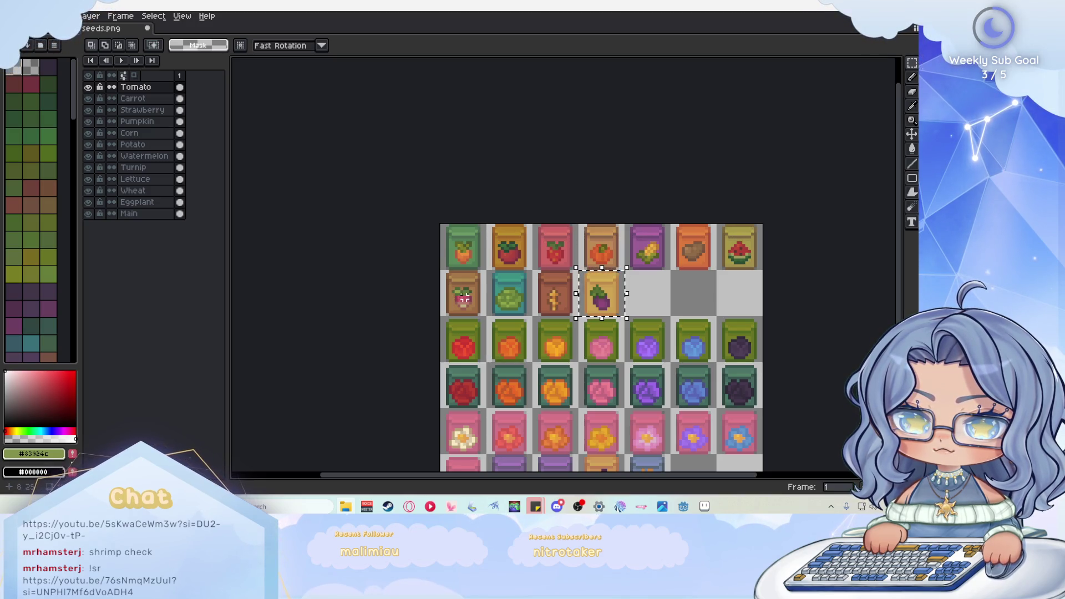
{"action": "key", "text": "ctrl+d"}
{"action": "scroll", "coordinate": [443, 286], "scroll_direction": "up", "scroll_amount": 1}
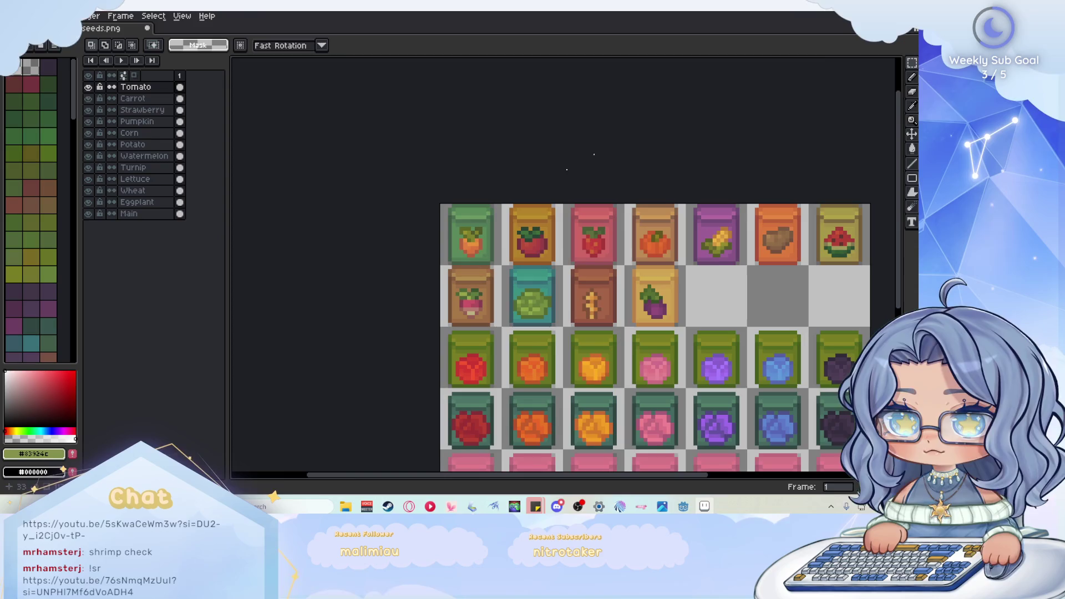
{"action": "key", "text": "ctrl+q"}
{"action": "left_click", "coordinate": [460, 277]}
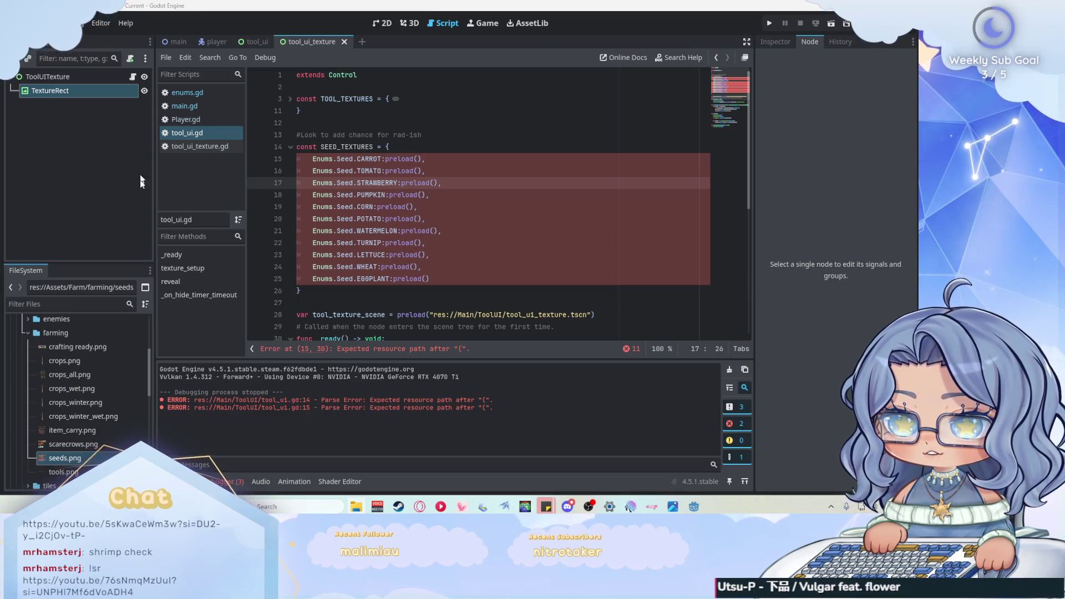
- Expand the 'seeds seperate' folder in the FileSystem dock to list carrot.png through watermelon.png
{"action": "scroll", "coordinate": [111, 398], "scroll_direction": "up", "scroll_amount": 3}
{"action": "scroll", "coordinate": [98, 350], "scroll_direction": "down", "scroll_amount": 3}
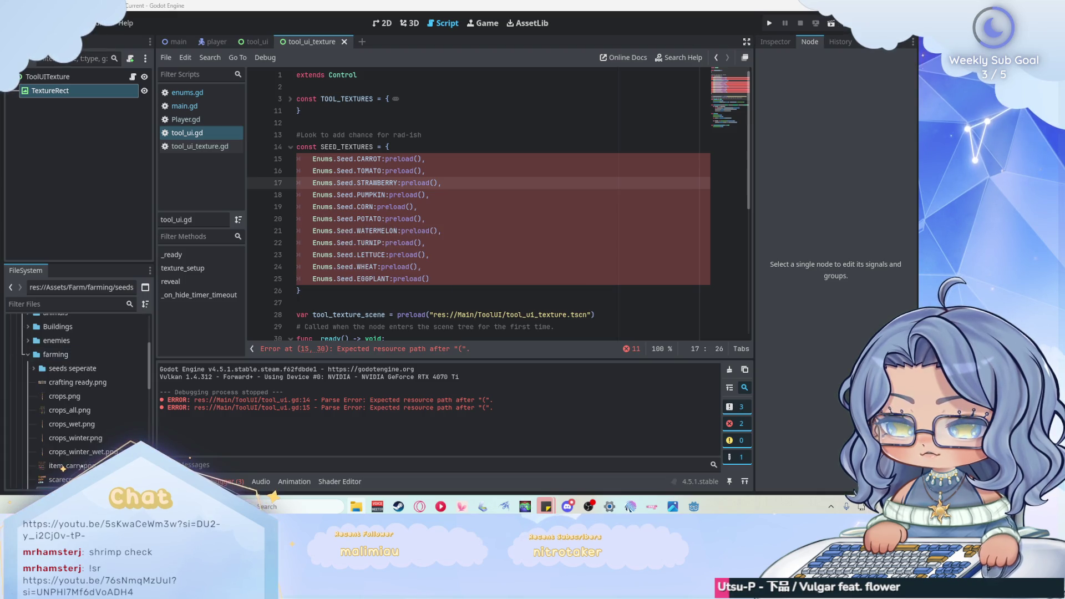
{"action": "left_click", "coordinate": [34, 369]}
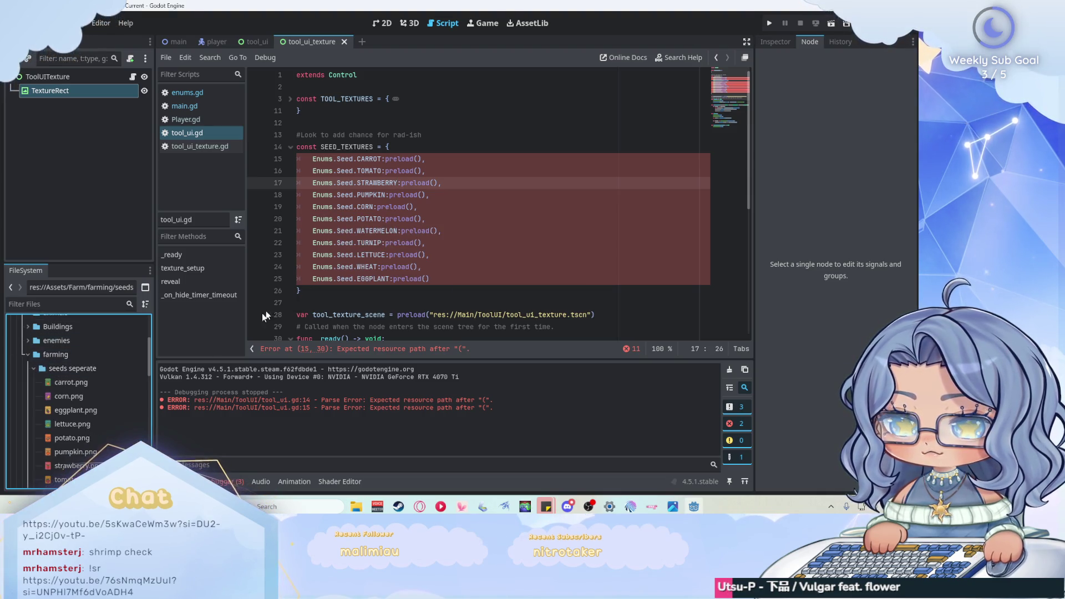
{"action": "scroll", "coordinate": [96, 400], "scroll_direction": "down", "scroll_amount": 3}
{"action": "scroll", "coordinate": [450, 224], "scroll_direction": "down", "scroll_amount": 1}
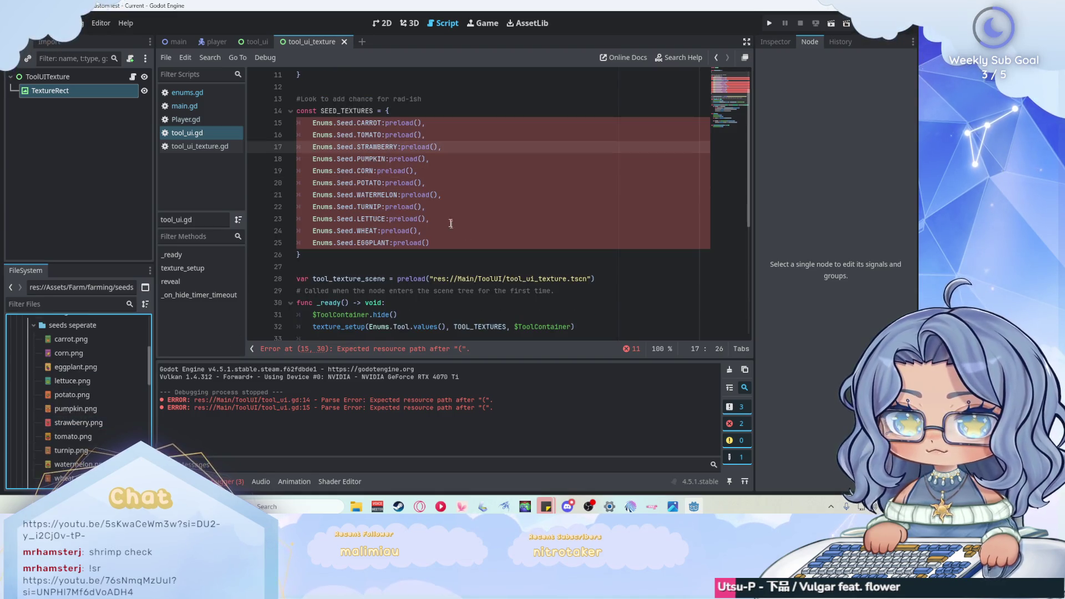
{"action": "scroll", "coordinate": [451, 224], "scroll_direction": "up", "scroll_amount": 1}
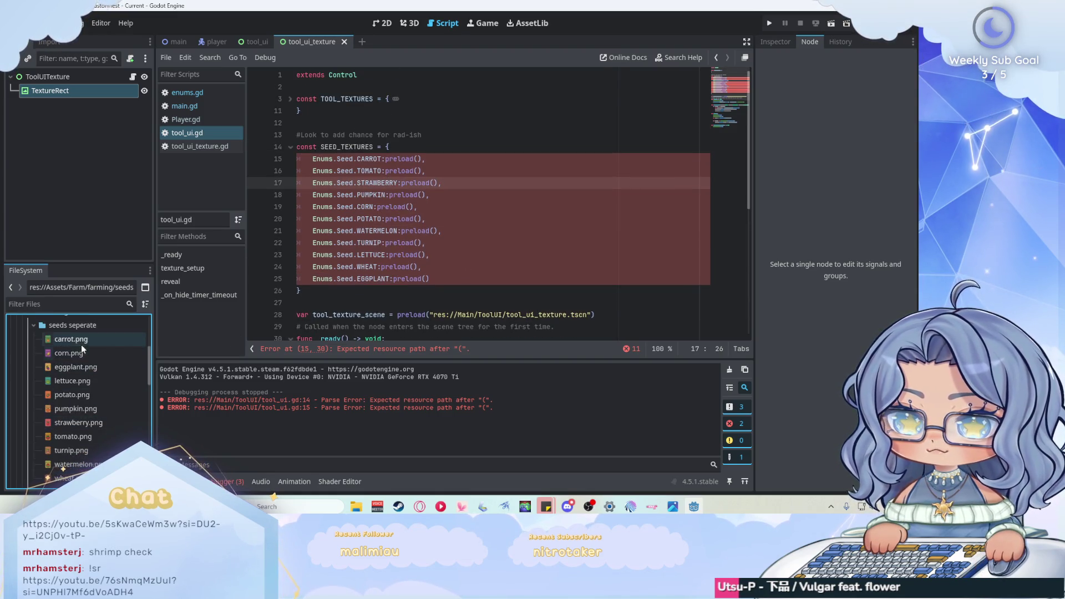
- Drop carrot, corn, eggplant, lettuce, potato and strawberry PNG paths into their matching preload() calls
{"action": "mouse_move", "coordinate": [81, 345]}
{"action": "left_mouse_down"}
{"action": "mouse_move", "coordinate": [395, 205]}
{"action": "mouse_move", "coordinate": [417, 160]}
{"action": "left_mouse_up"}
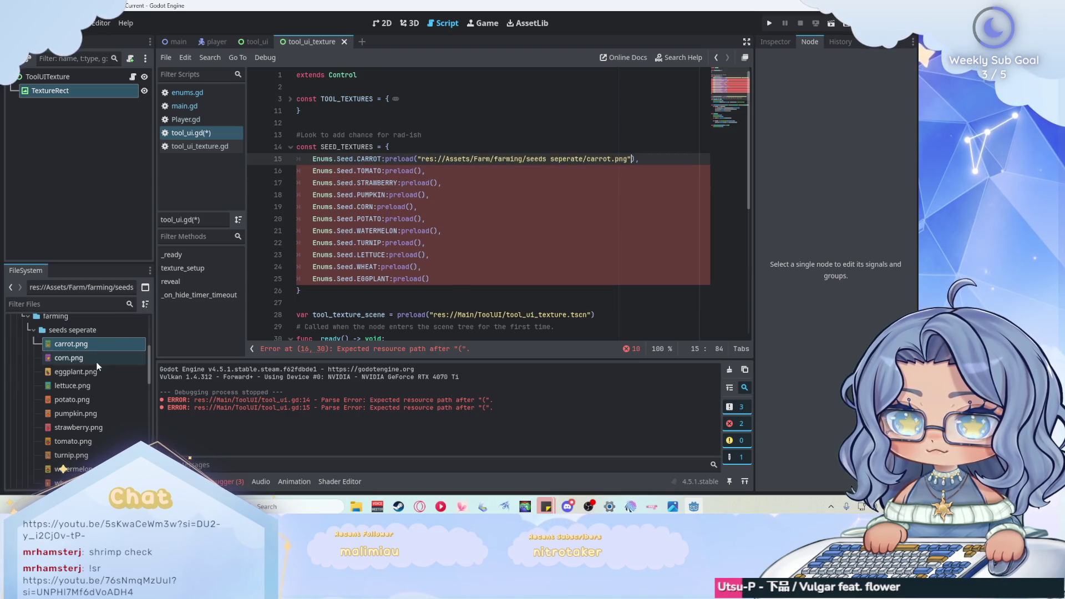
{"action": "mouse_move", "coordinate": [97, 363]}
{"action": "left_mouse_down"}
{"action": "mouse_move", "coordinate": [428, 251]}
{"action": "mouse_move", "coordinate": [423, 280]}
{"action": "mouse_move", "coordinate": [421, 209]}
{"action": "left_mouse_up"}
{"action": "mouse_move", "coordinate": [101, 371]}
{"action": "left_mouse_down"}
{"action": "mouse_move", "coordinate": [420, 297]}
{"action": "mouse_move", "coordinate": [424, 280]}
{"action": "left_mouse_up"}
{"action": "mouse_move", "coordinate": [105, 387]}
{"action": "left_mouse_down"}
{"action": "mouse_move", "coordinate": [263, 311]}
{"action": "mouse_move", "coordinate": [421, 255]}
{"action": "mouse_move", "coordinate": [508, 375]}
{"action": "mouse_move", "coordinate": [417, 207]}
{"action": "left_mouse_up"}
{"action": "mouse_move", "coordinate": [110, 415]}
{"action": "left_mouse_down"}
{"action": "mouse_move", "coordinate": [447, 229]}
{"action": "mouse_move", "coordinate": [423, 172]}
{"action": "left_mouse_up"}
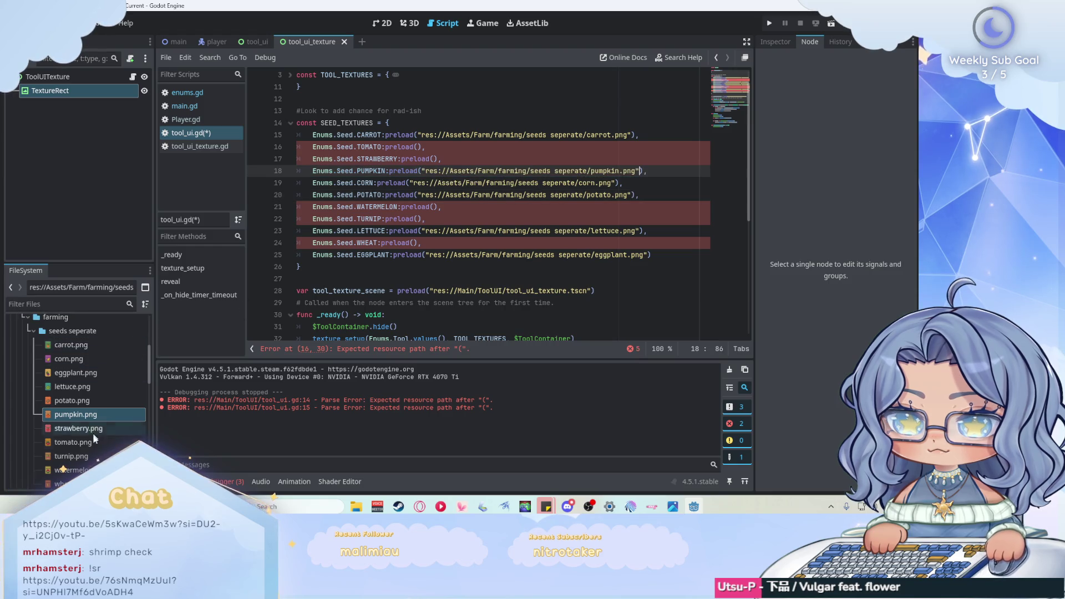
{"action": "mouse_move", "coordinate": [92, 430]}
{"action": "left_mouse_down"}
{"action": "mouse_move", "coordinate": [350, 321]}
{"action": "mouse_move", "coordinate": [409, 171]}
{"action": "mouse_move", "coordinate": [435, 157]}
{"action": "mouse_move", "coordinate": [233, 311]}
{"action": "mouse_move", "coordinate": [414, 165]}
{"action": "left_mouse_up"}
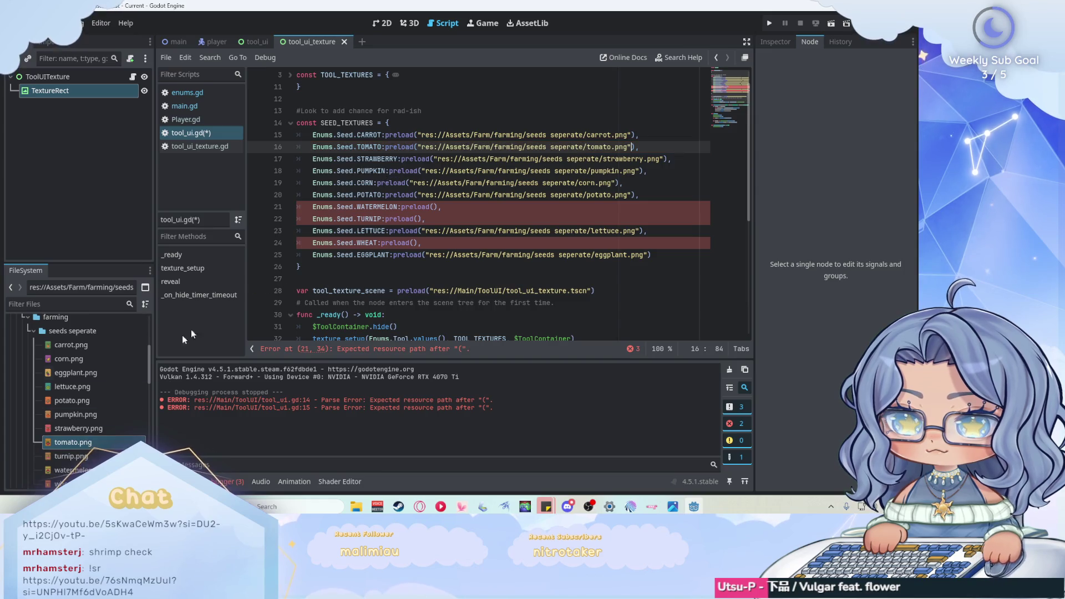
- Drop turnip, watermelon and wheat PNG paths into their preloads, then collapse the SEED_TEXTURES block
{"action": "scroll", "coordinate": [85, 441], "scroll_direction": "down", "scroll_amount": 1}
{"action": "mouse_move", "coordinate": [83, 439]}
{"action": "left_mouse_down"}
{"action": "mouse_move", "coordinate": [364, 303]}
{"action": "mouse_move", "coordinate": [424, 212]}
{"action": "left_mouse_up"}
{"action": "mouse_move", "coordinate": [80, 448]}
{"action": "left_mouse_down"}
{"action": "mouse_move", "coordinate": [222, 333]}
{"action": "mouse_move", "coordinate": [439, 197]}
{"action": "mouse_move", "coordinate": [436, 184]}
{"action": "left_mouse_up"}
{"action": "mouse_move", "coordinate": [71, 463]}
{"action": "left_mouse_down"}
{"action": "mouse_move", "coordinate": [469, 241]}
{"action": "mouse_move", "coordinate": [417, 210]}
{"action": "left_mouse_up"}
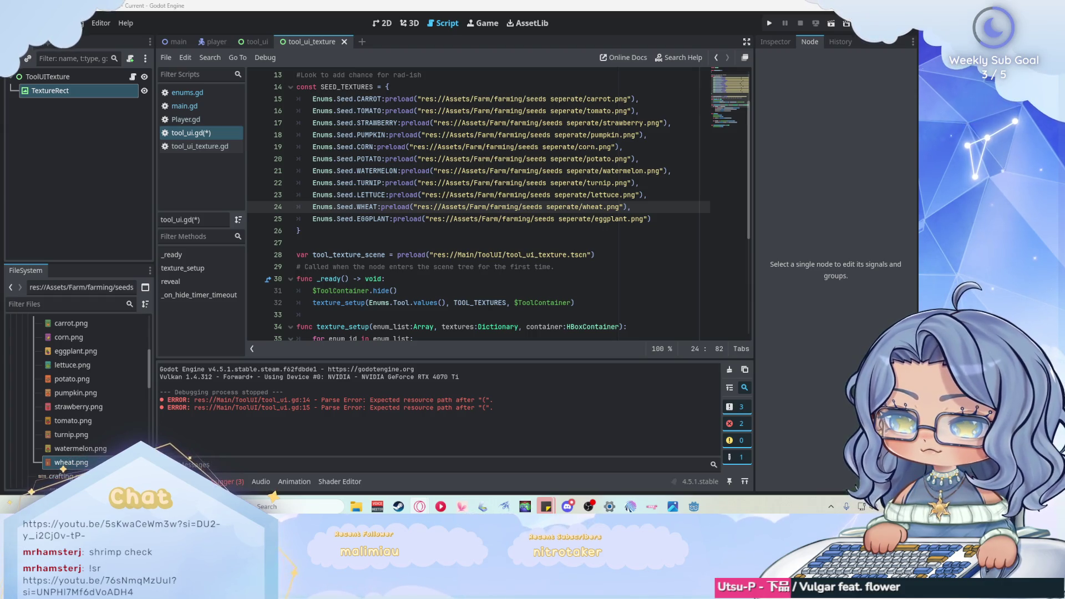
{"action": "scroll", "coordinate": [480, 163], "scroll_direction": "up", "scroll_amount": 2}
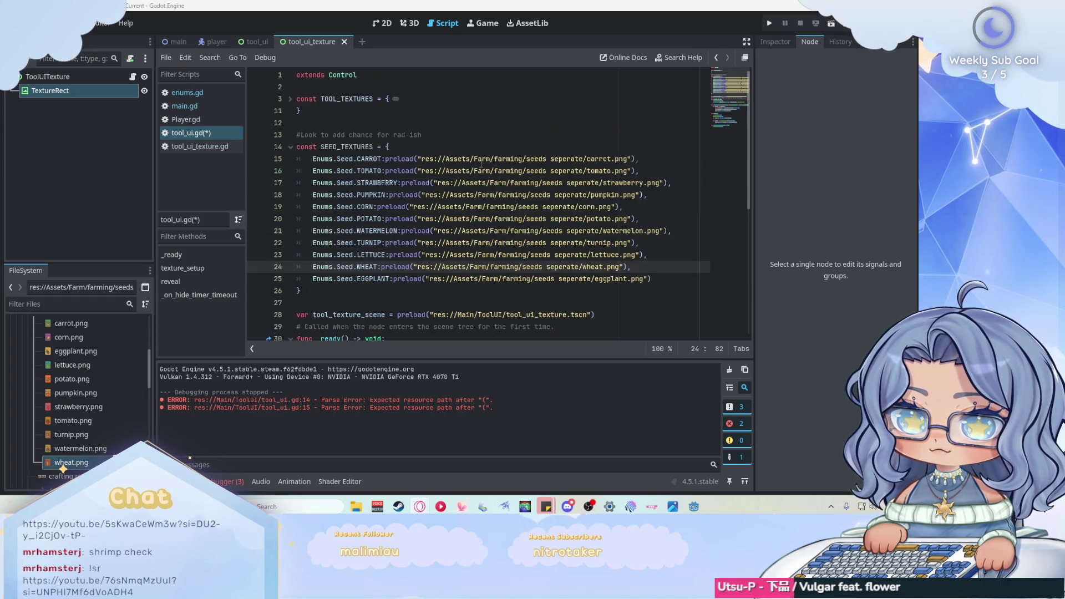
{"action": "scroll", "coordinate": [480, 162], "scroll_direction": "down", "scroll_amount": 1}
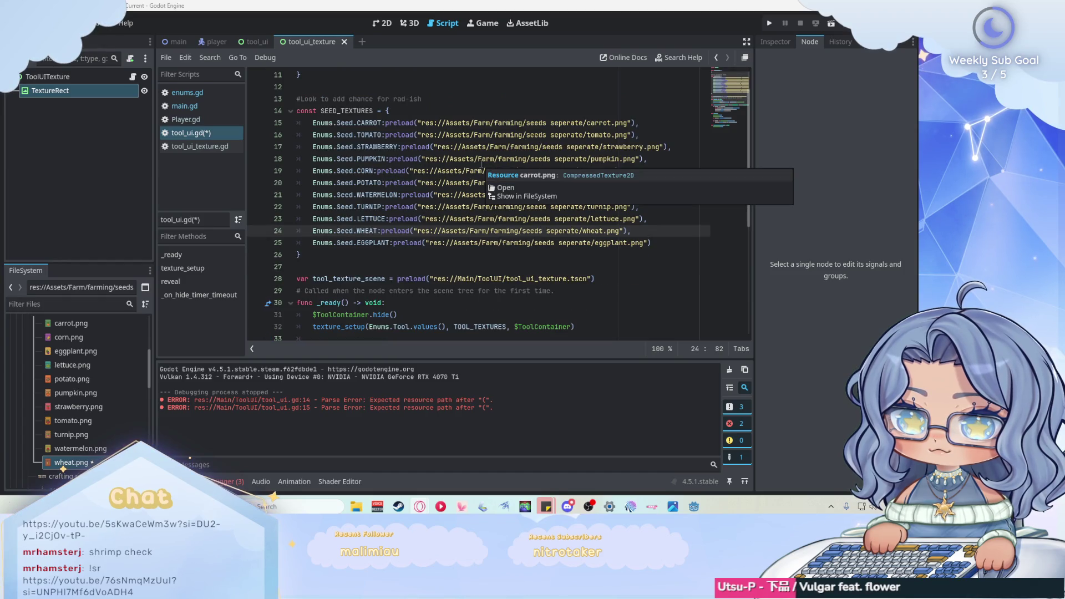
{"action": "left_click", "coordinate": [290, 111]}
- Scroll back up to the collapsed SEED_TEXTURES dictionary in tool_ui.gd
{"action": "scroll", "coordinate": [330, 183], "scroll_direction": "up", "scroll_amount": 1}
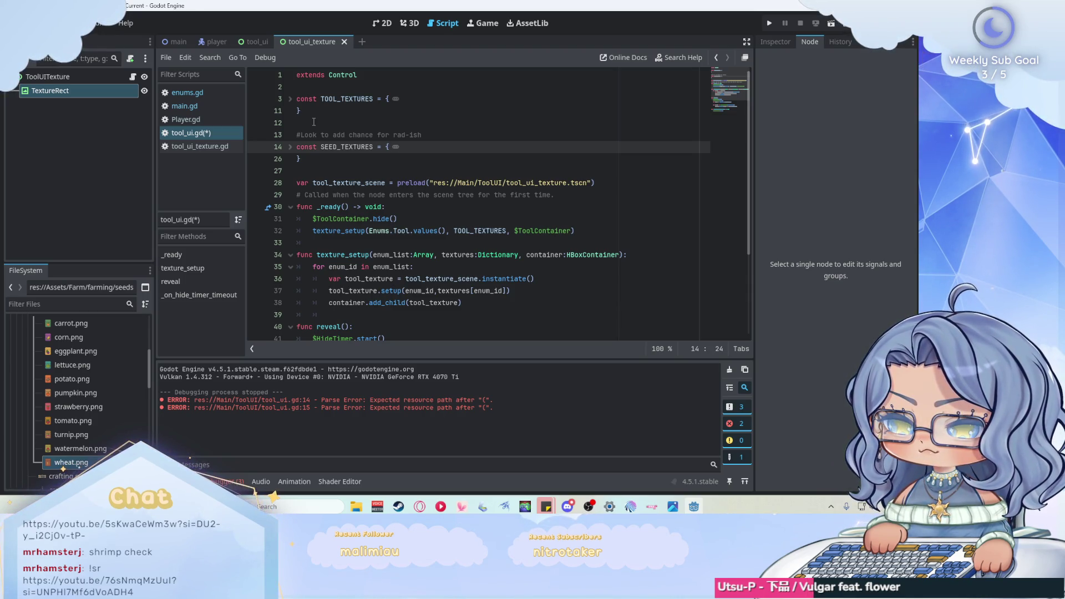
- Try adding a new HBoxContainer child named SeedContainer under ToolUI, then undo it
{"action": "left_click", "coordinate": [255, 42]}
{"action": "right_click", "coordinate": [83, 75]}
{"action": "left_click", "coordinate": [102, 98]}
{"action": "type", "text": "h"}
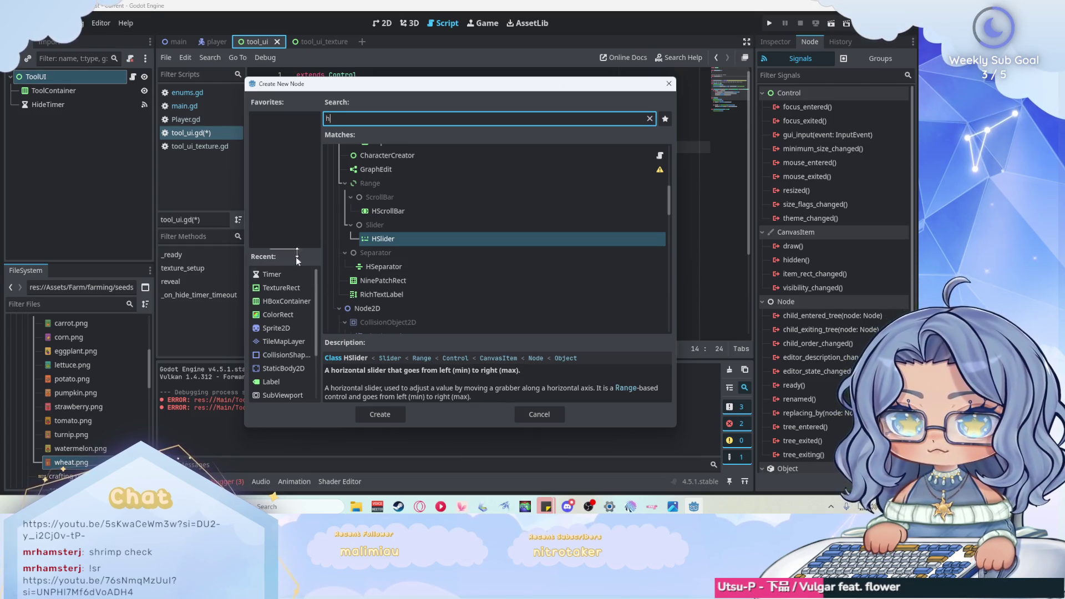
{"action": "left_click", "coordinate": [286, 301]}
{"action": "left_click", "coordinate": [369, 413]}
{"action": "double_click", "coordinate": [81, 119]}
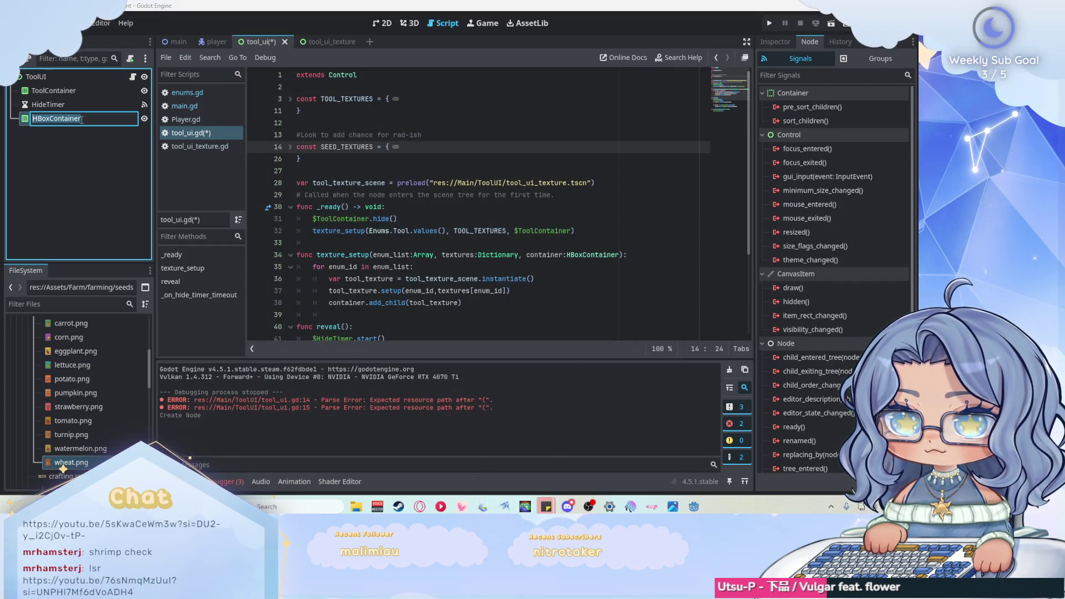
{"action": "type", "text": "SeedContainer"}
{"action": "key", "text": "Return"}
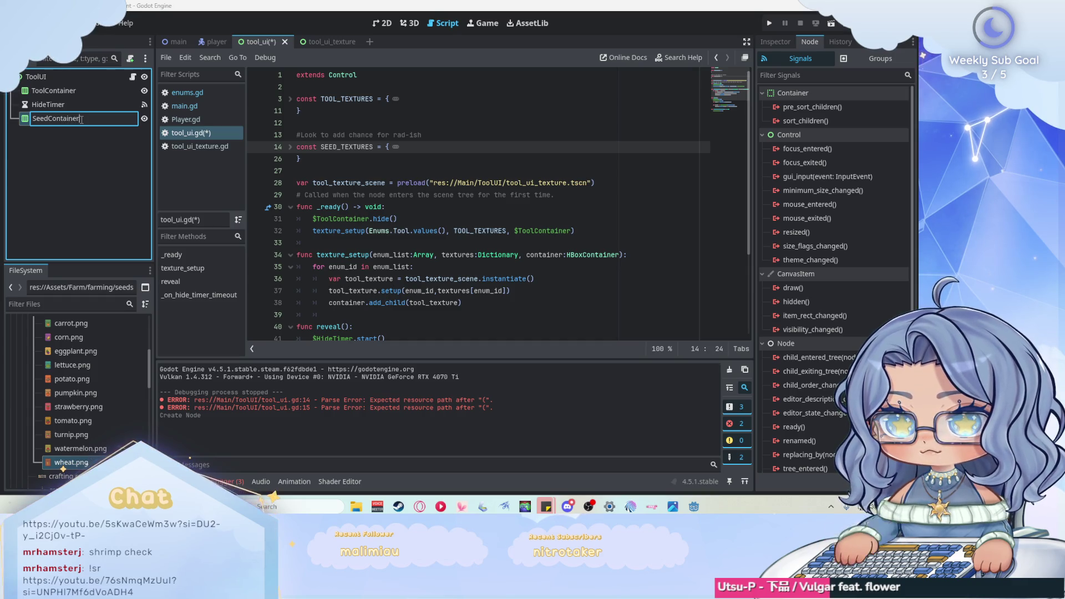
{"action": "left_click_drag", "start_coordinate": [81, 118], "coordinate": [87, 106]}
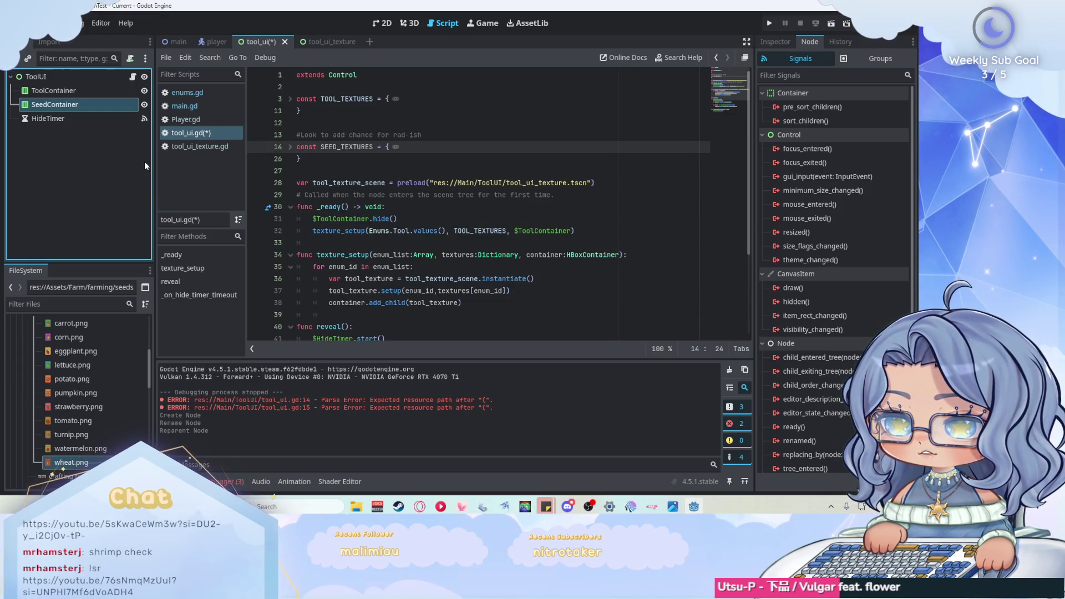
{"action": "key", "text": "ctrl+z"}
{"action": "key", "text": "ctrl+z"}
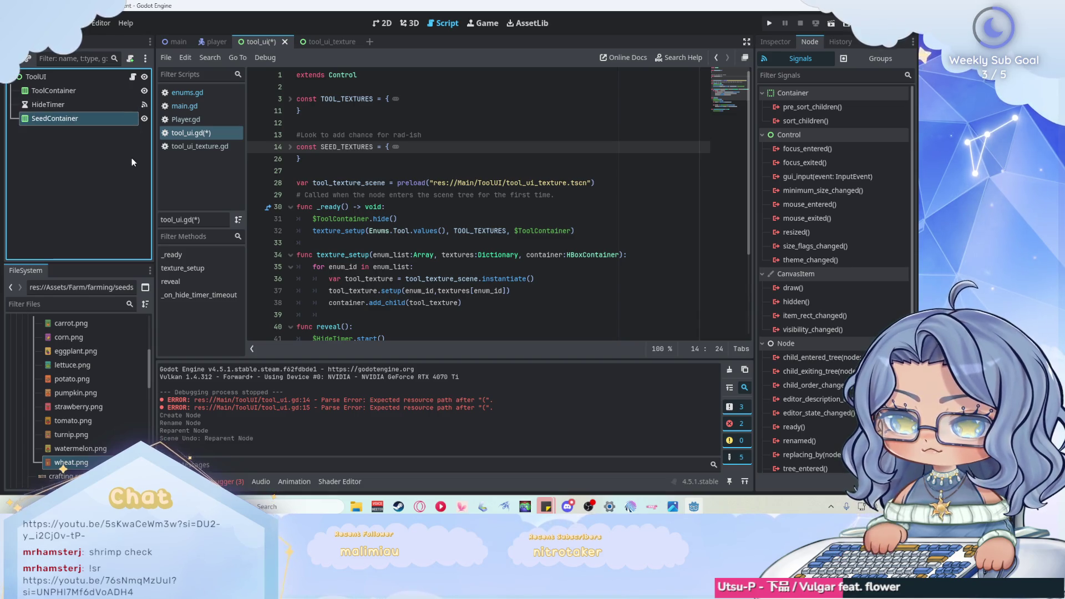
{"action": "key", "text": "ctrl+z"}
- Duplicate ToolContainer and rename the copy SeedContainer
{"action": "left_click", "coordinate": [53, 91]}
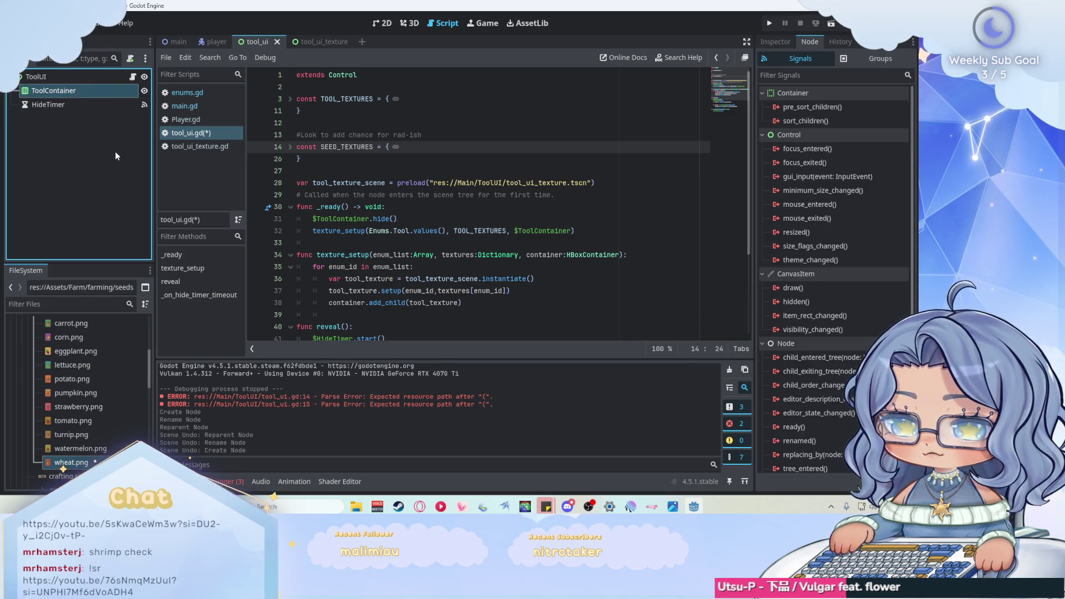
{"action": "key", "text": "ctrl+d"}
{"action": "double_click", "coordinate": [90, 106]}
{"action": "type", "text": "Se"}
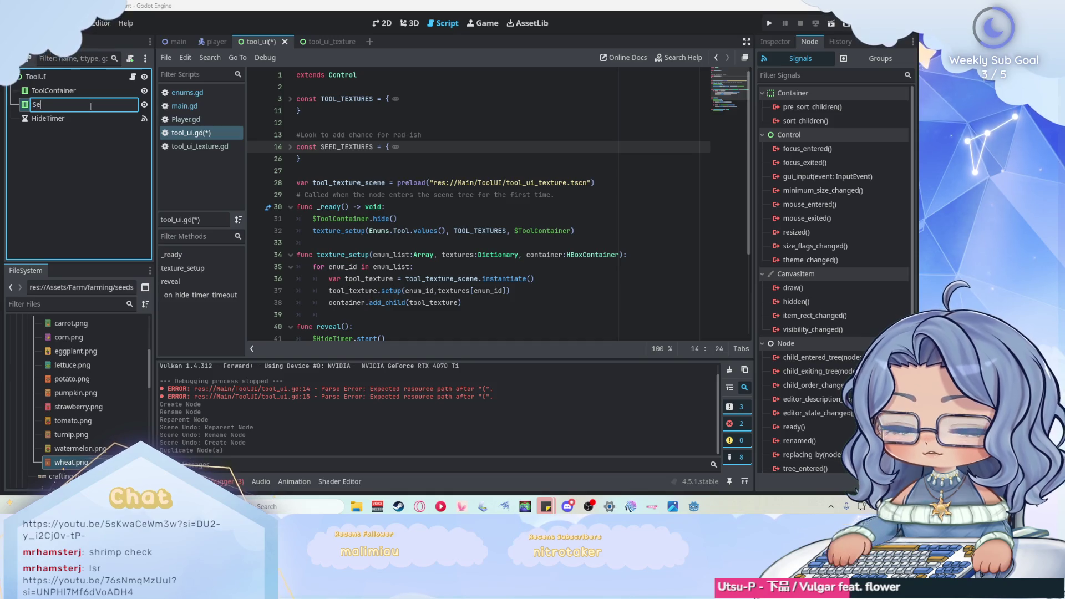
{"action": "type", "text": "edContainer"}
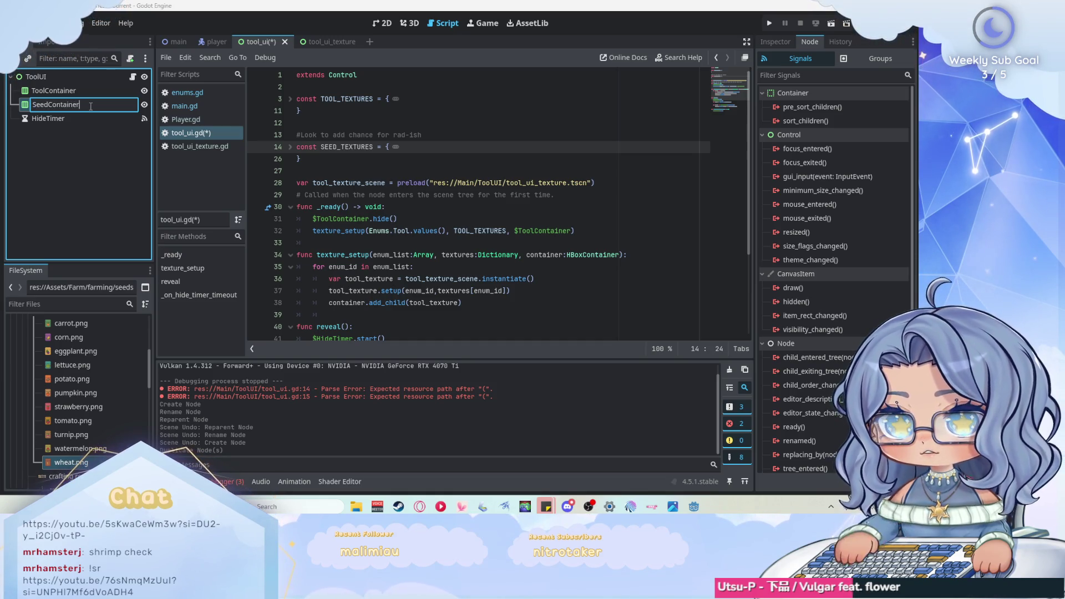
{"action": "key", "text": "Return"}
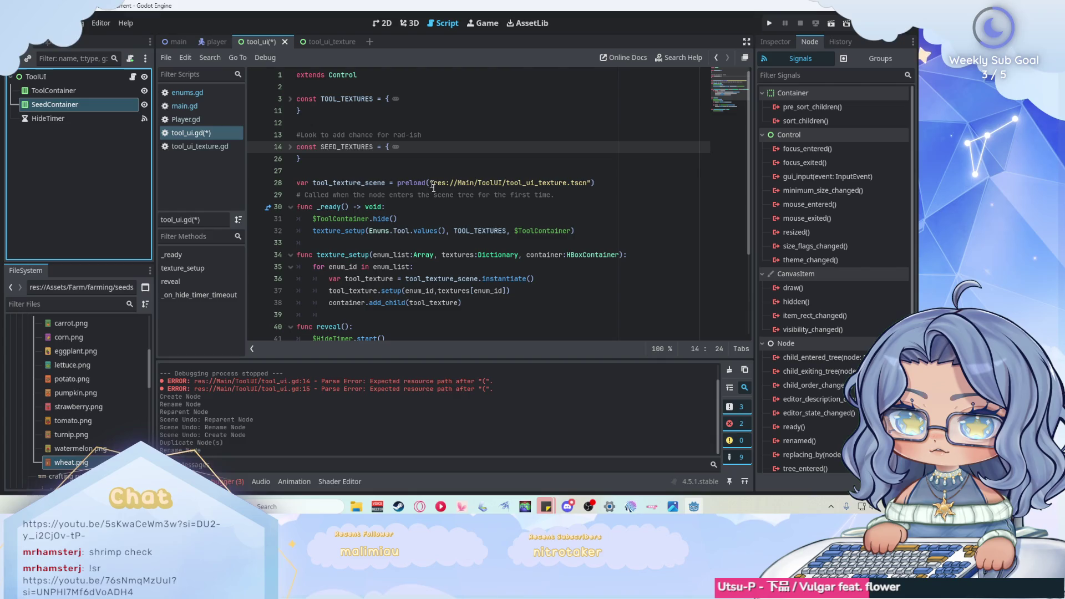
- Add line 33 calling texture_setup(Enums.Seed.values(), SEED_TEXTURES, $SeedContainer) and save tool_ui.gd
{"action": "left_click_drag", "start_coordinate": [577, 231], "coordinate": [312, 230]}
{"action": "key", "text": "ctrl+c"}
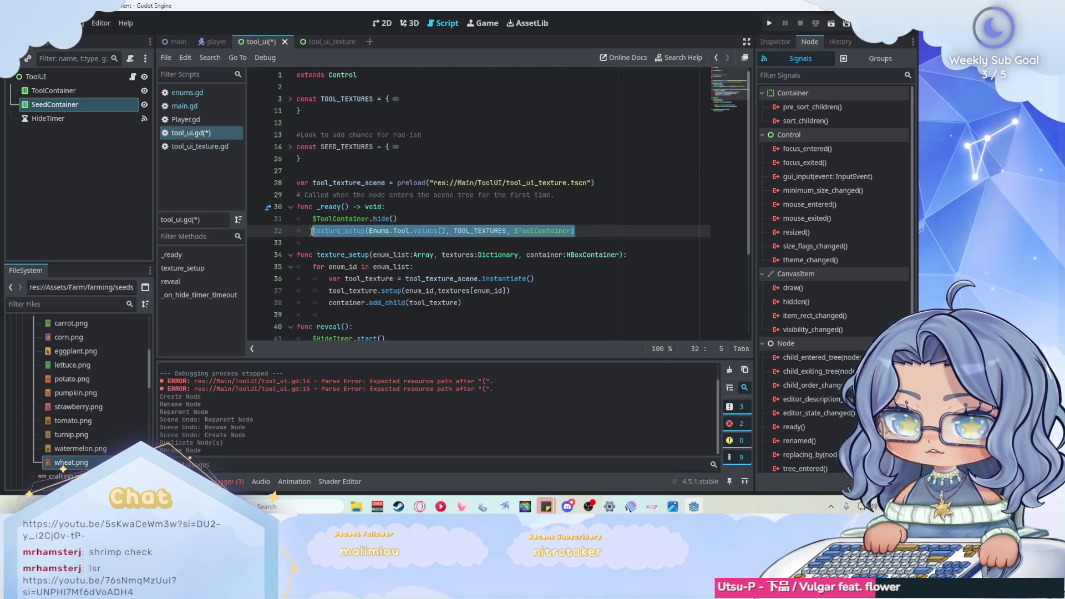
{"action": "left_click", "coordinate": [627, 233]}
{"action": "key", "text": "Return"}
{"action": "key", "text": "ctrl+v"}
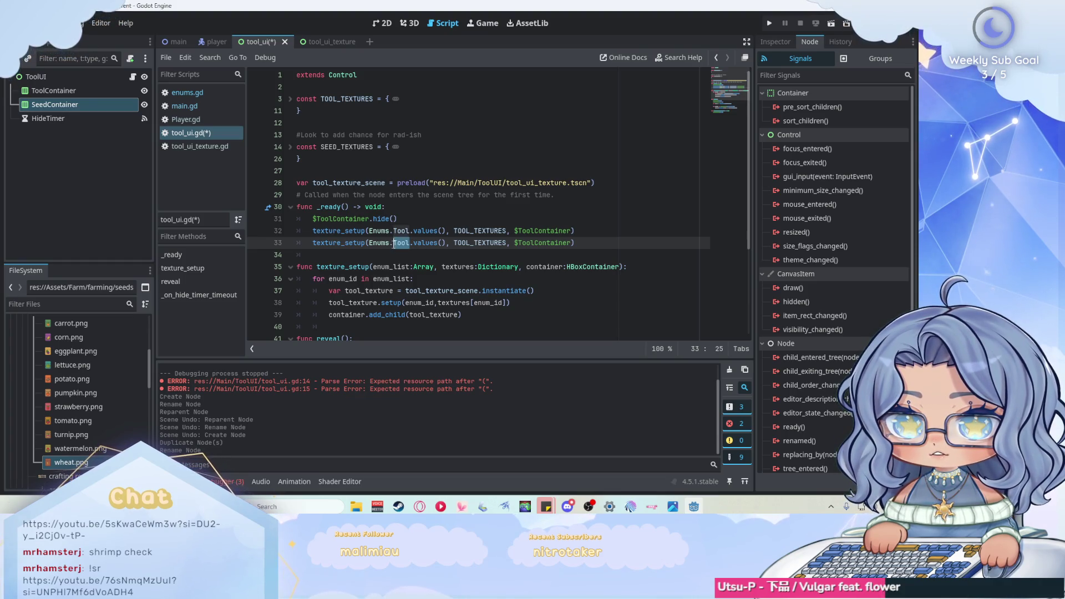
{"action": "type", "text": "Seed"}
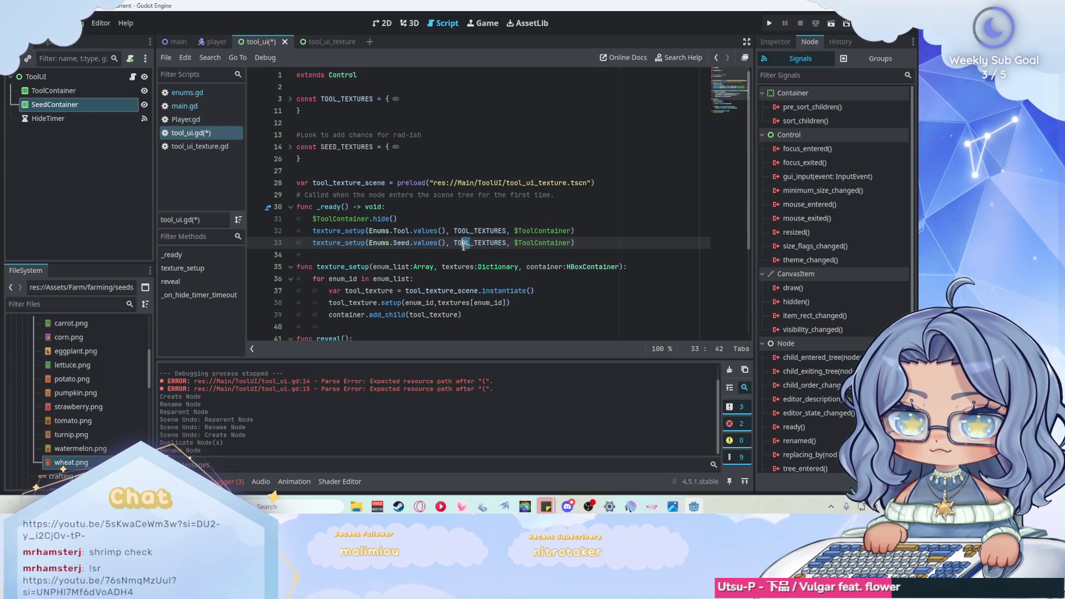
{"action": "type", "text": "SEED"}
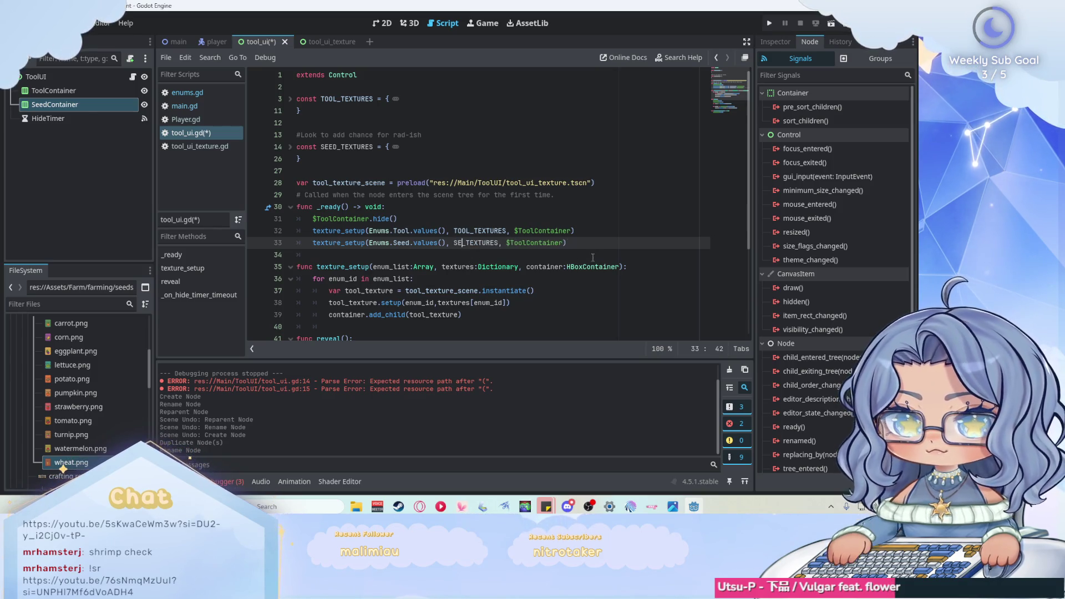
{"action": "key", "text": "Return"}
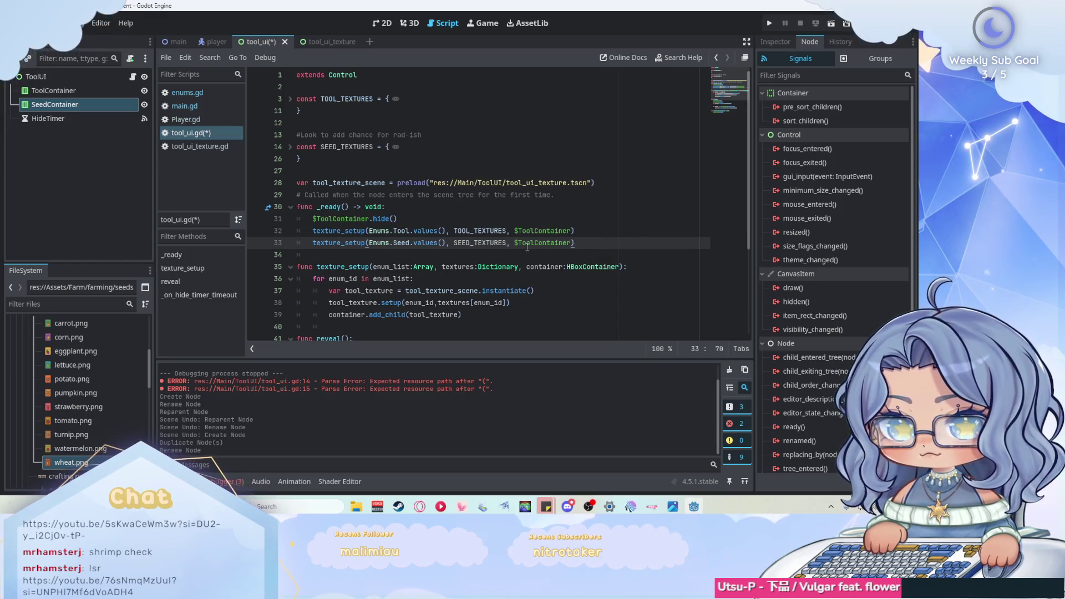
{"action": "type", "text": "Seed"}
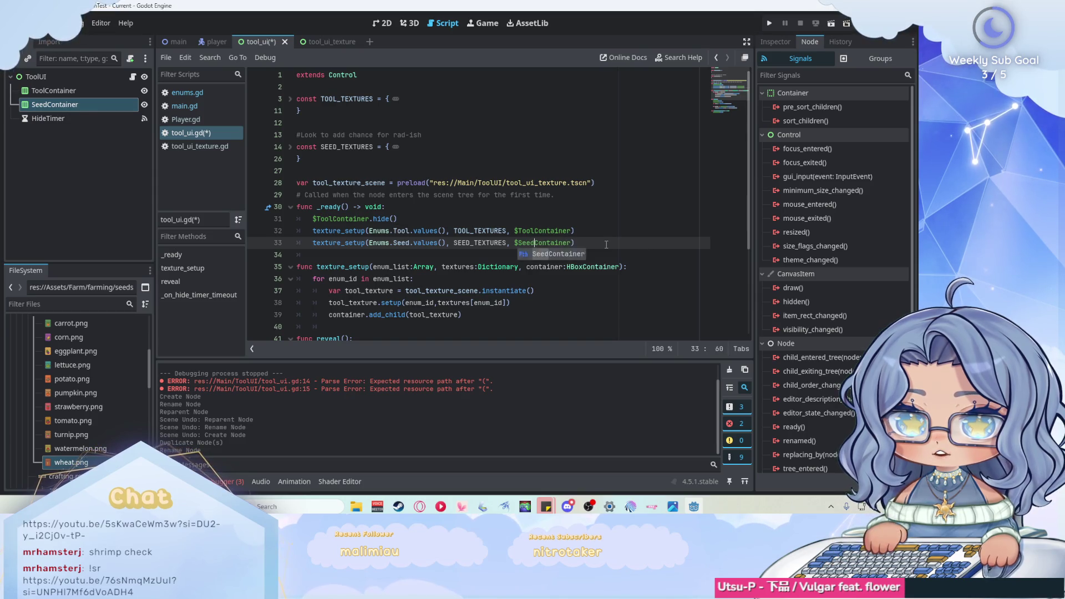
{"action": "left_click", "coordinate": [618, 248]}
{"action": "key", "text": "ctrl+s"}
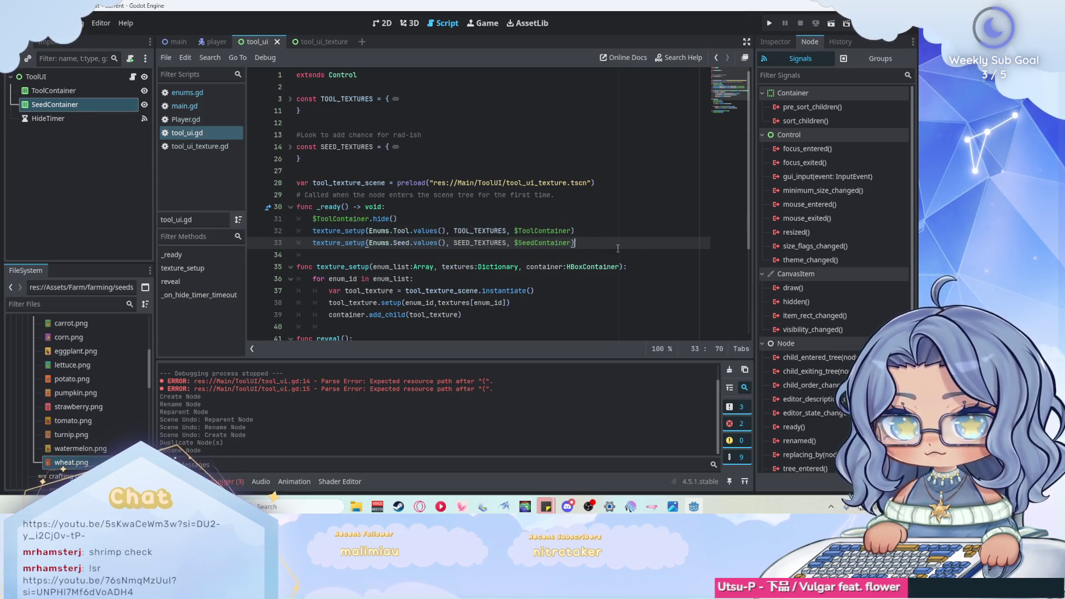
{"action": "key", "text": "F5"}
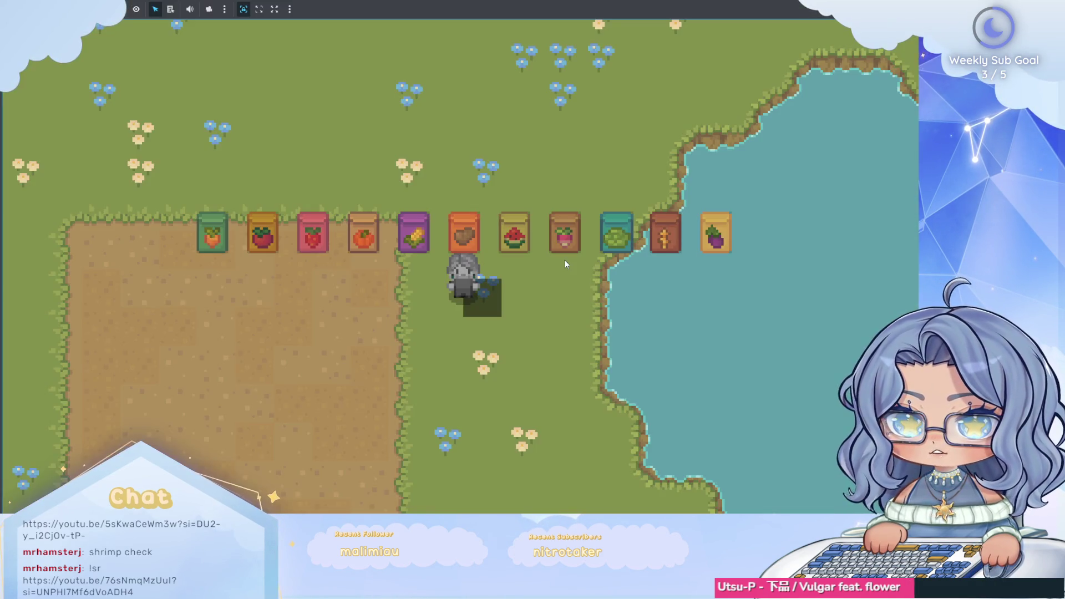
{"action": "key", "text": "w"}
{"action": "key", "text": "d"}
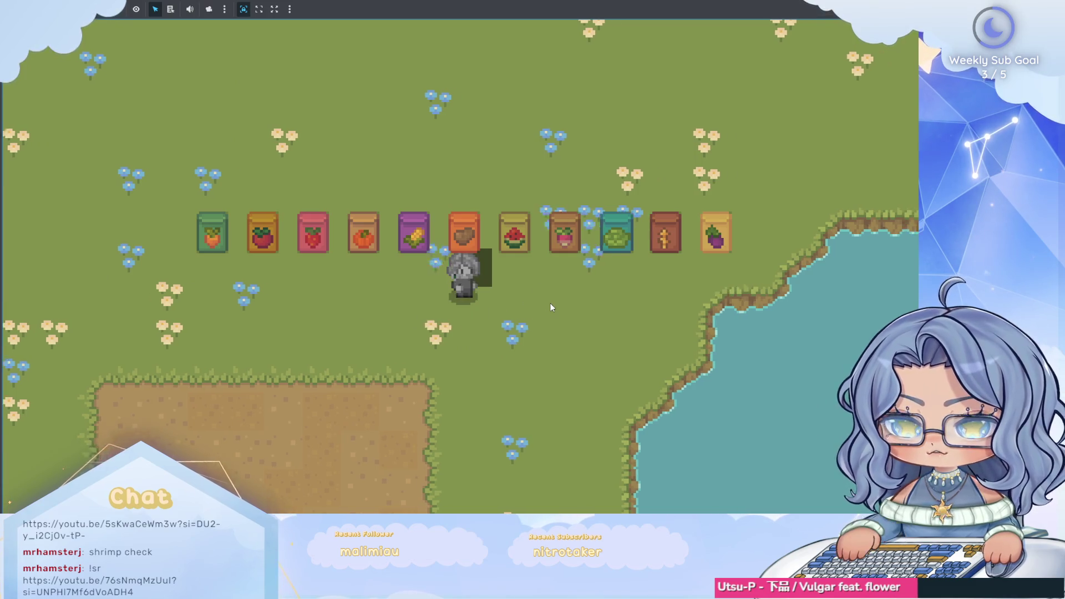
{"action": "key", "text": "a"}
{"action": "key", "text": "s"}
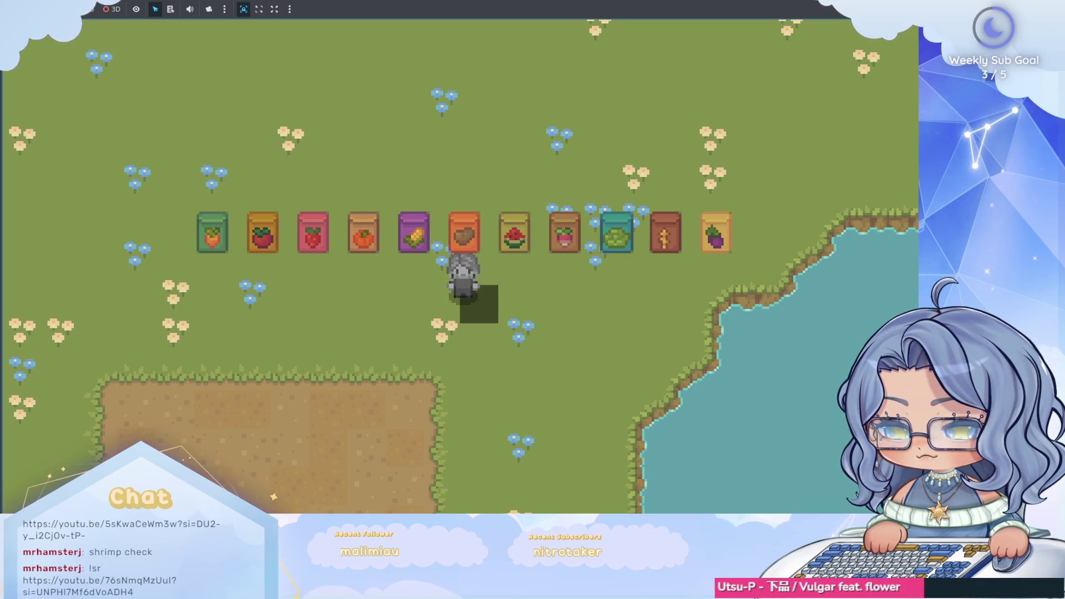
{"action": "key", "text": "F8"}
{"action": "left_click", "coordinate": [410, 220]}
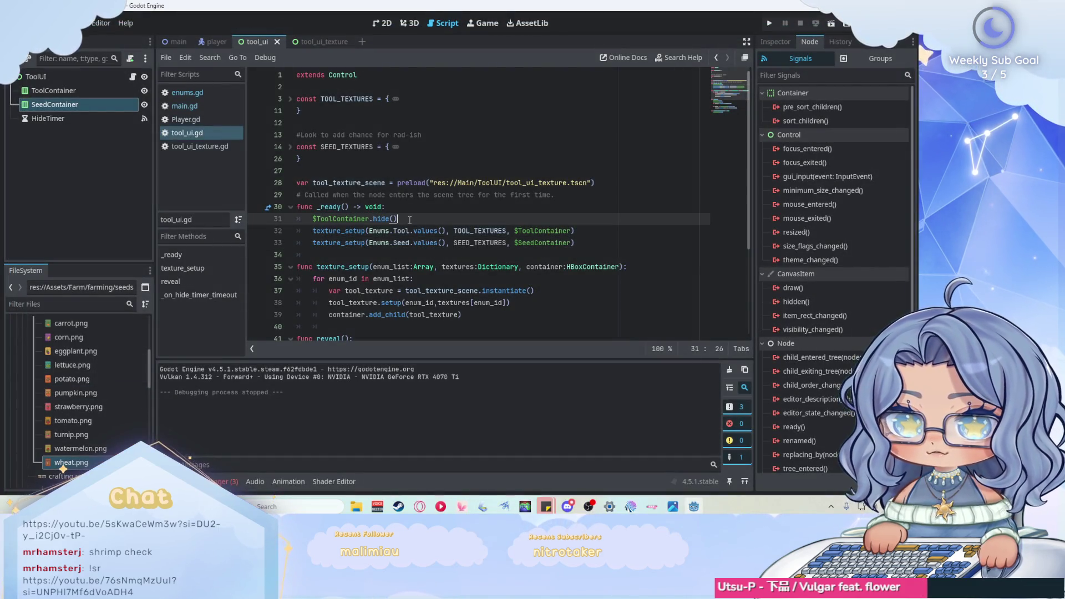
{"action": "left_click_drag", "start_coordinate": [409, 220], "coordinate": [313, 222]}
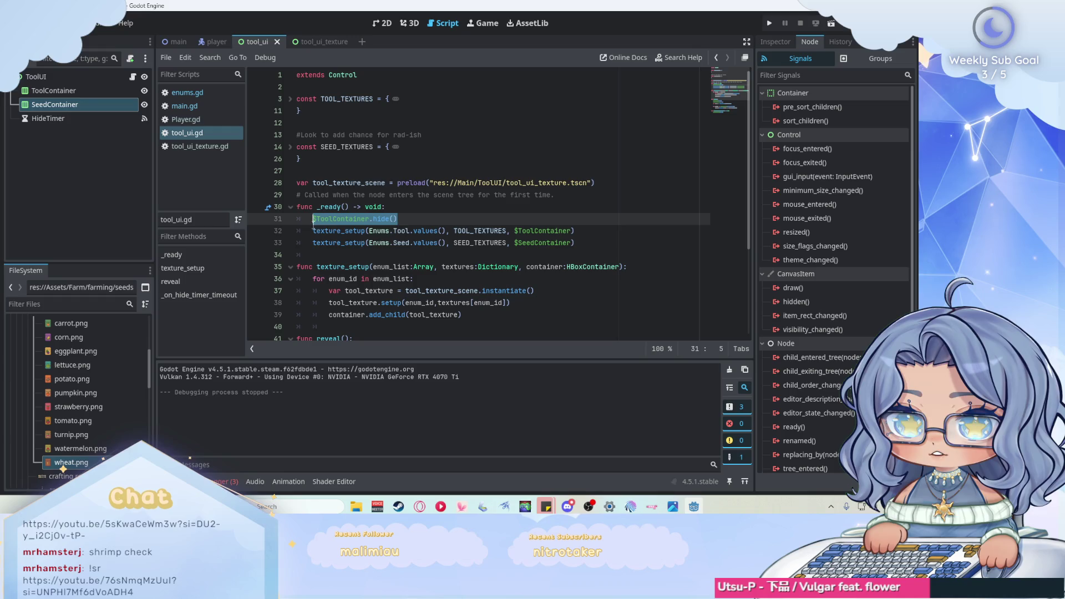
{"action": "left_click", "coordinate": [419, 218]}
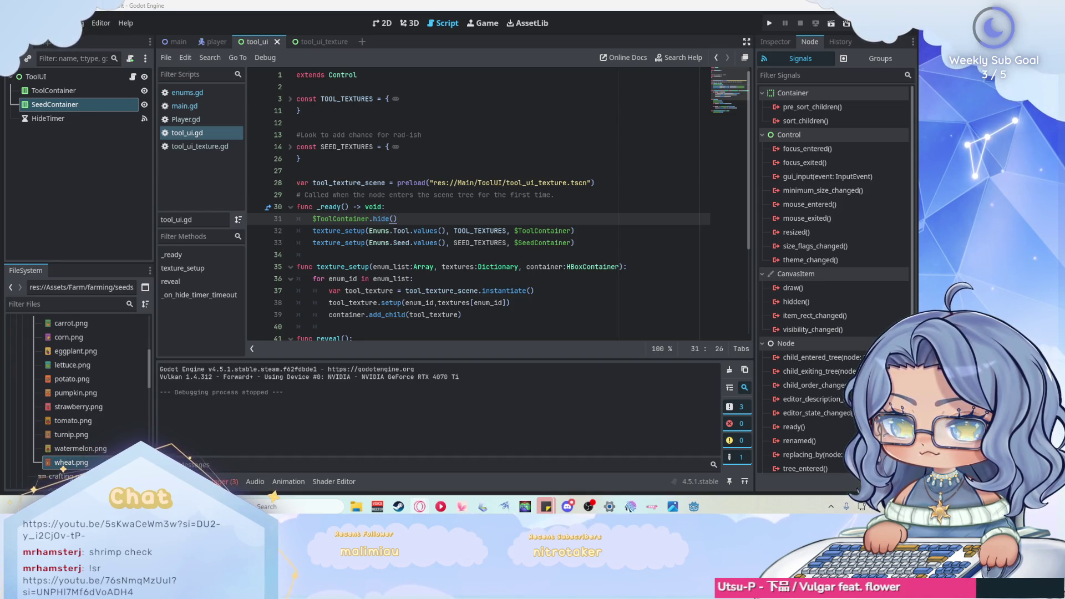
{"action": "left_click_drag", "start_coordinate": [408, 216], "coordinate": [316, 218]}
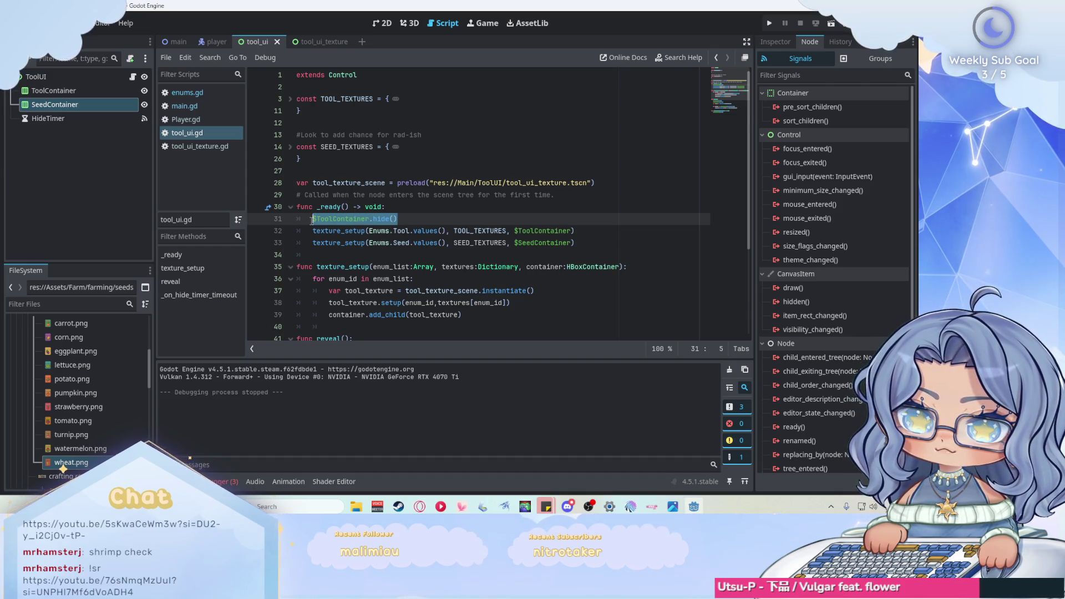
- Add $SeedContainer.hide() below the ToolContainer hide call, save, and briefly test-run the game
{"action": "key", "text": "ctrl+c"}
{"action": "left_click", "coordinate": [454, 217]}
{"action": "key", "text": "Return"}
{"action": "key", "text": "ctrl+v"}
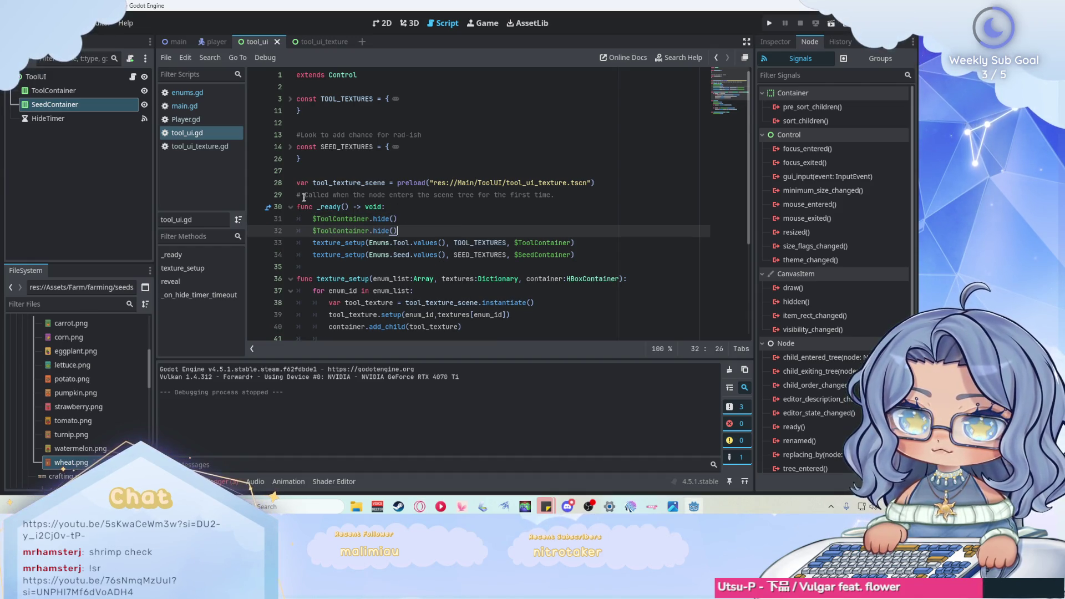
{"action": "left_click_drag", "start_coordinate": [320, 233], "coordinate": [315, 232]}
{"action": "type", "text": "Seed"}
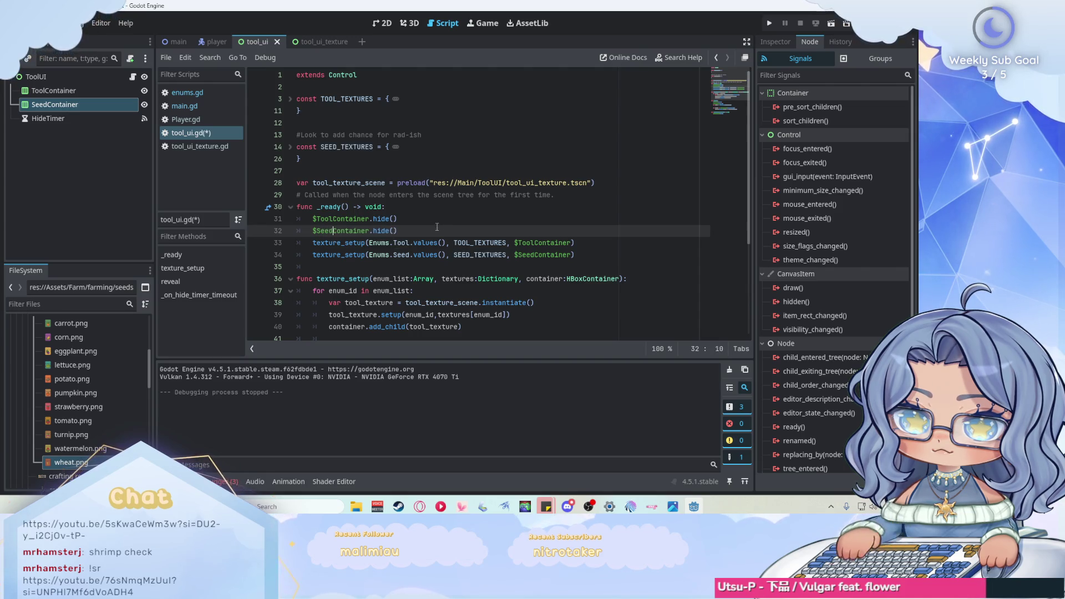
{"action": "key", "text": "ctrl+s"}
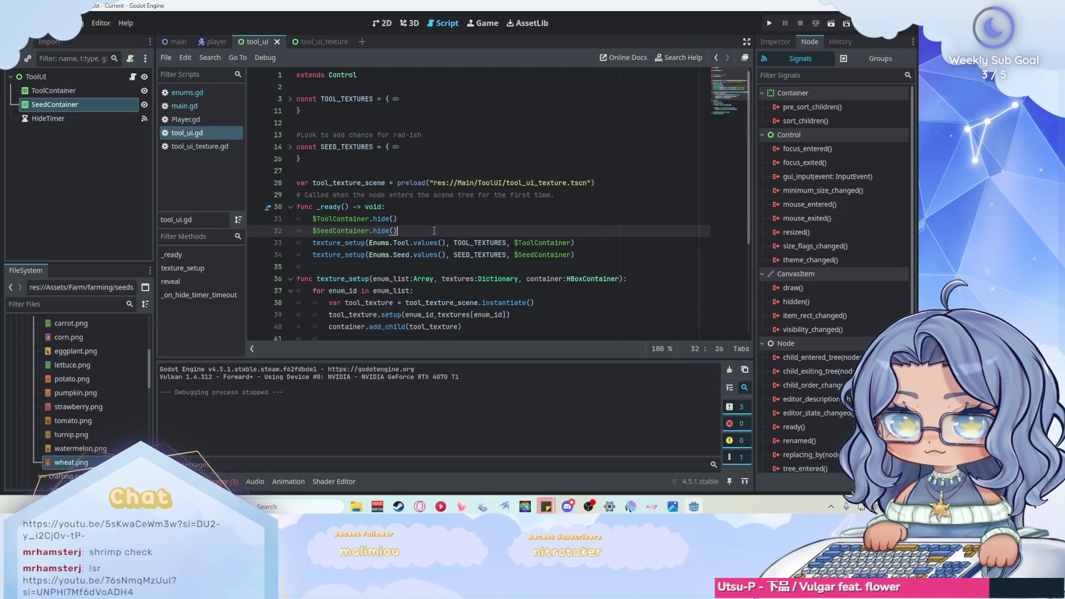
{"action": "left_click", "coordinate": [770, 24]}
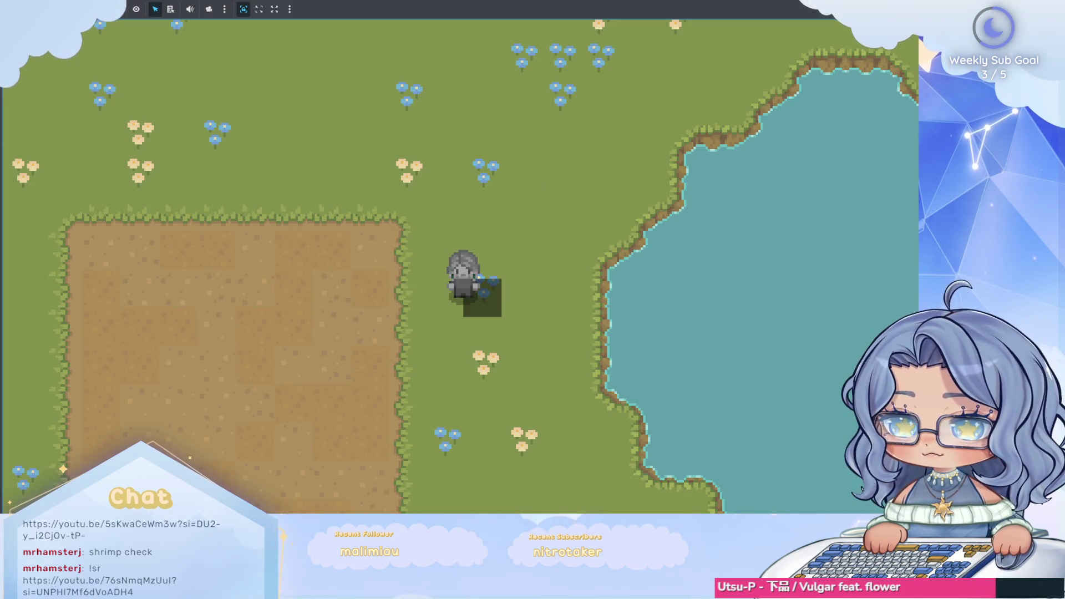
{"action": "key", "text": "F8"}
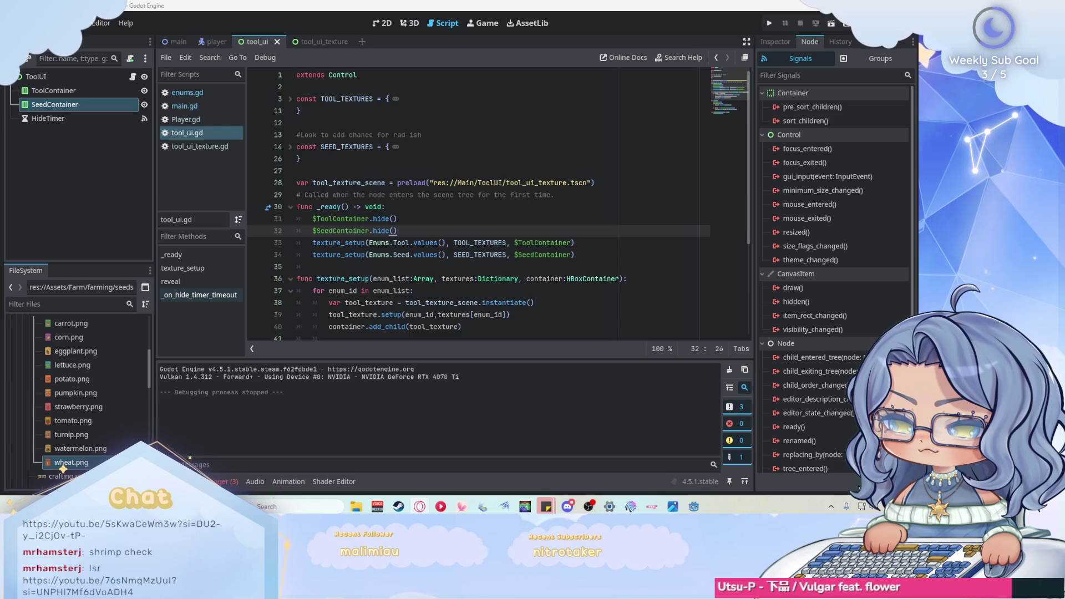
- Check the Input Map in Project Settings, then run the game and walk the player around
{"action": "left_click", "coordinate": [78, 23]}
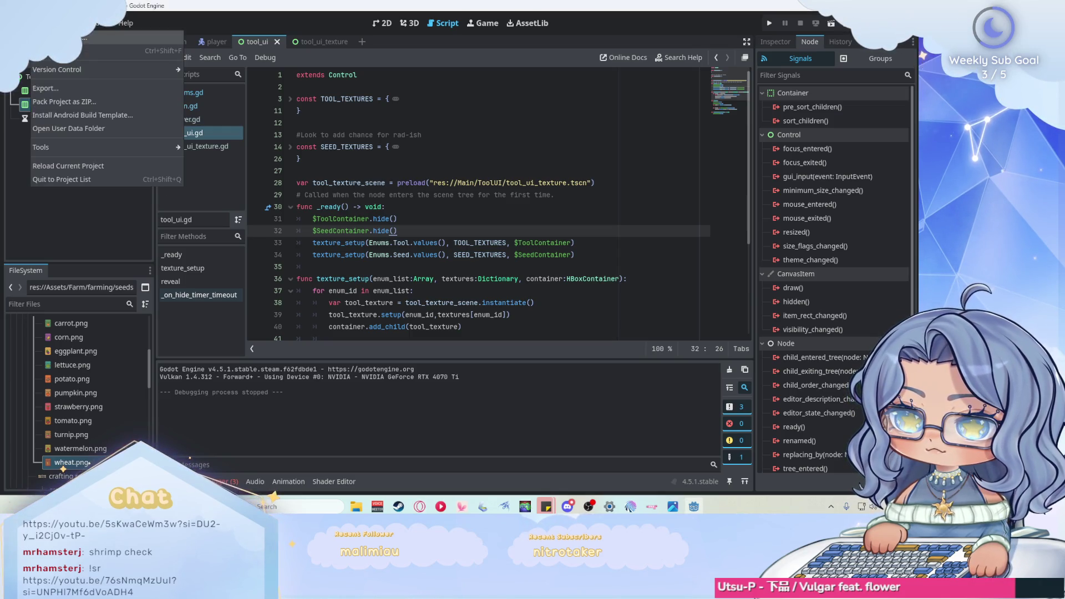
{"action": "left_click", "coordinate": [83, 39]}
{"action": "left_click", "coordinate": [182, 95]}
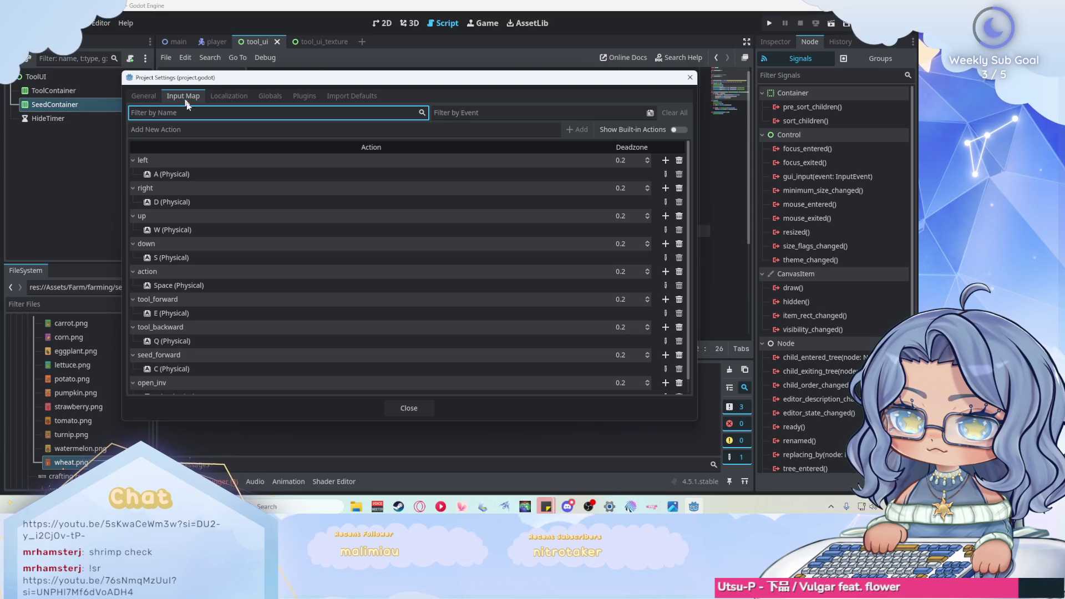
{"action": "scroll", "coordinate": [289, 226], "scroll_direction": "down", "scroll_amount": 1}
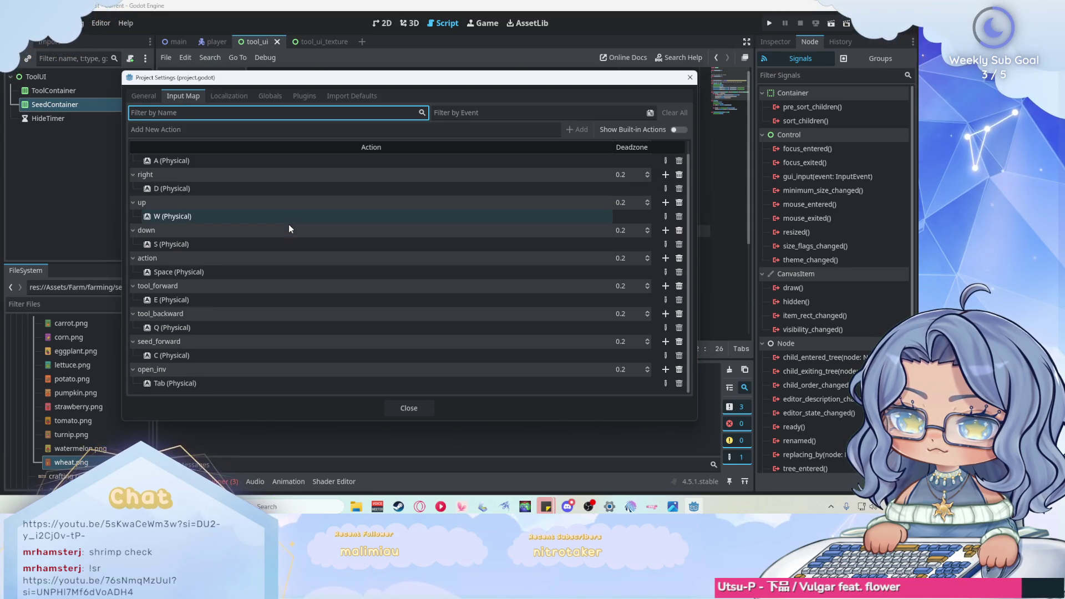
{"action": "scroll", "coordinate": [289, 224], "scroll_direction": "up", "scroll_amount": 1}
{"action": "left_click", "coordinate": [690, 78]}
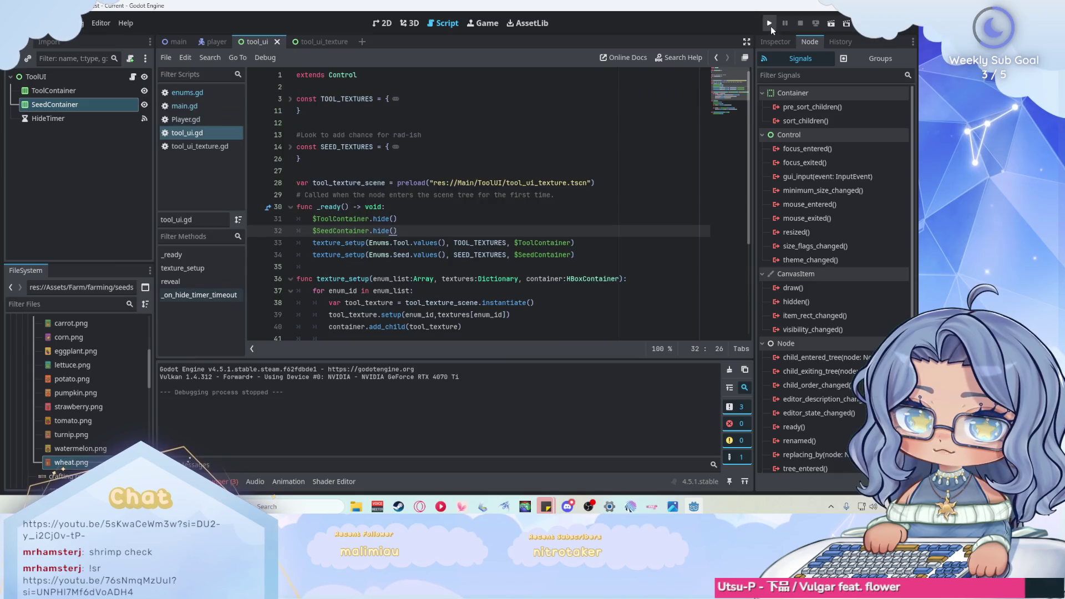
{"action": "left_click", "coordinate": [770, 24]}
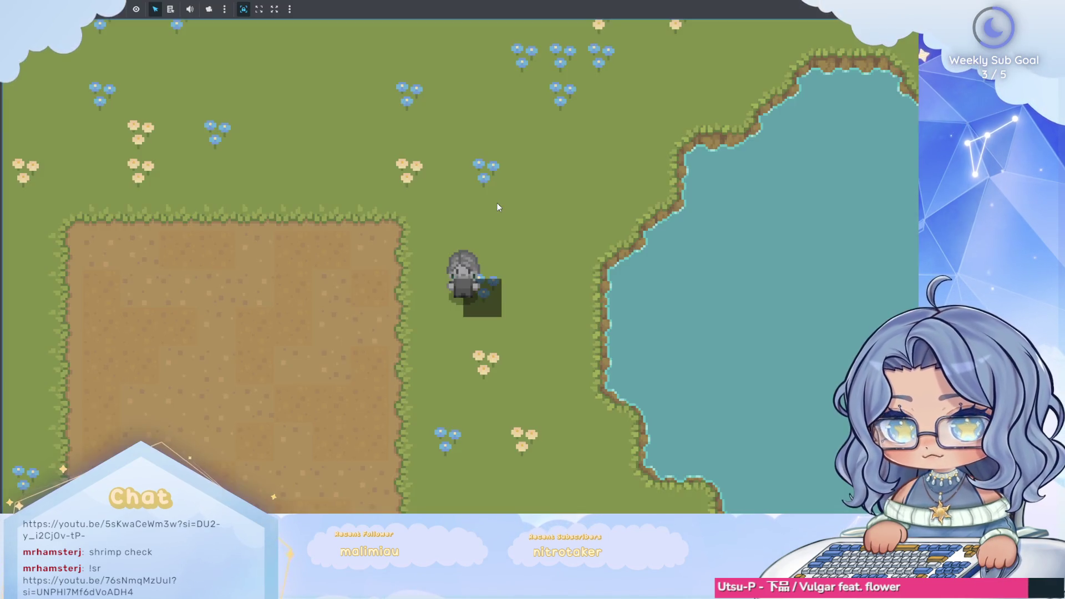
{"action": "key", "text": "w"}
{"action": "key", "text": "d"}
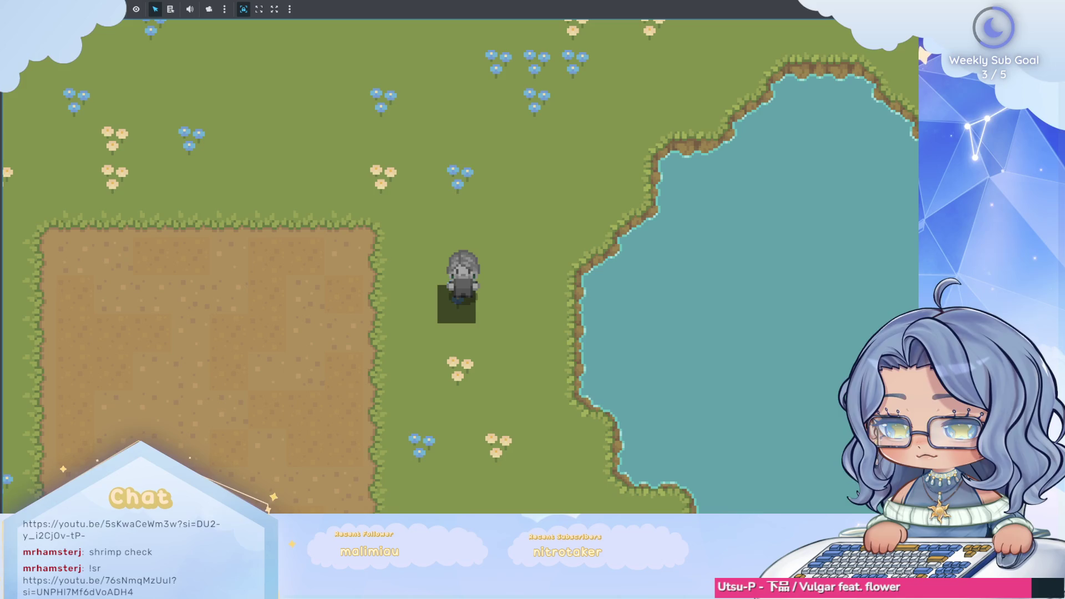
{"action": "key", "text": "alt+Tab"}
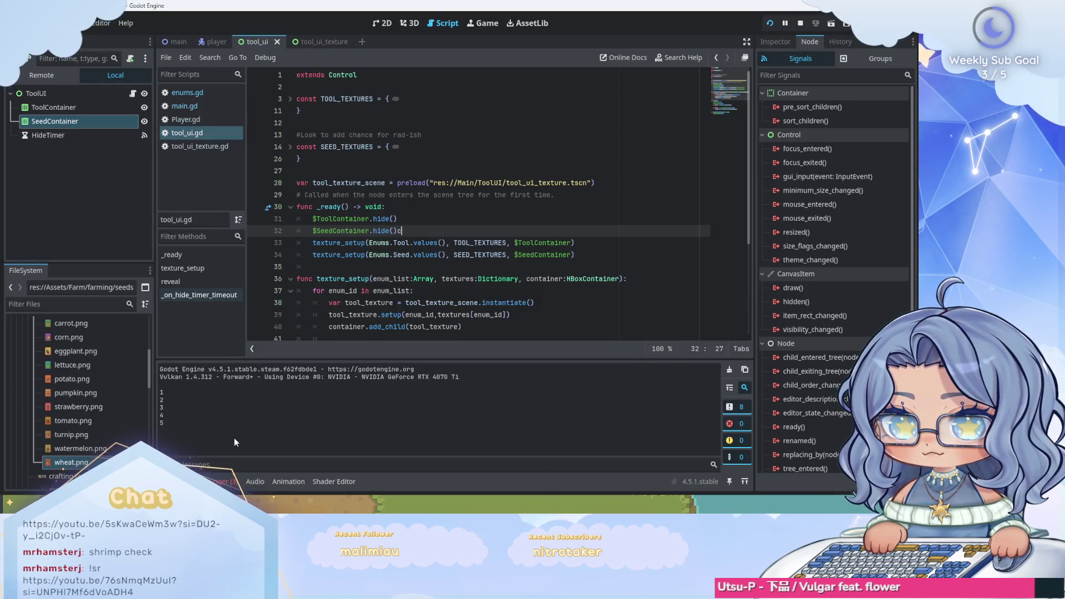
- Delete the stray 'c' after $SeedContainer.hide() and rerun the game to confirm both bars stay hidden
{"action": "key", "text": "BackSpace"}
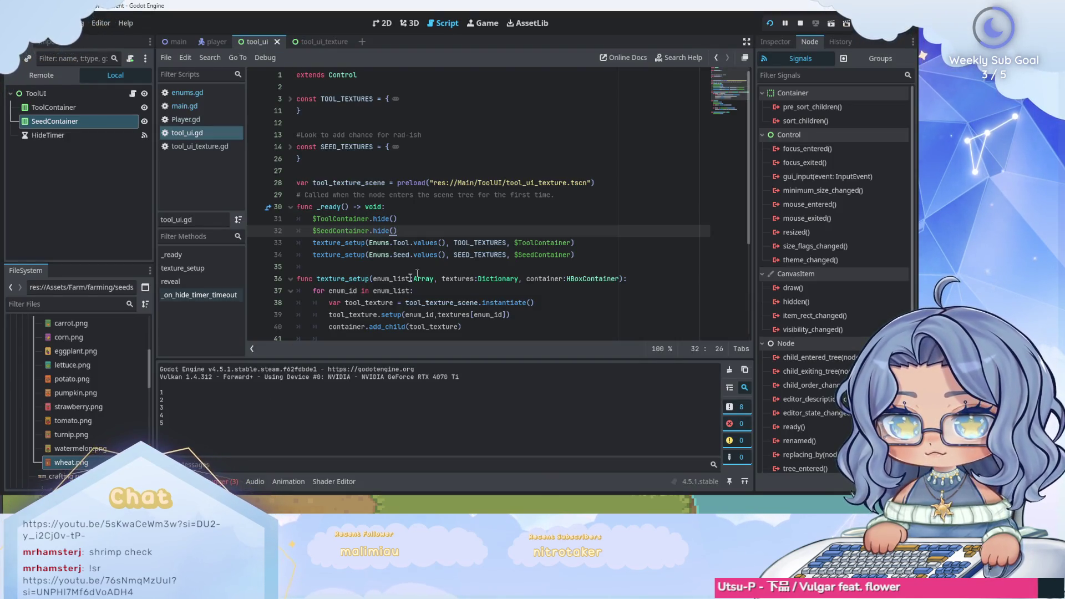
{"action": "key", "text": "F5"}
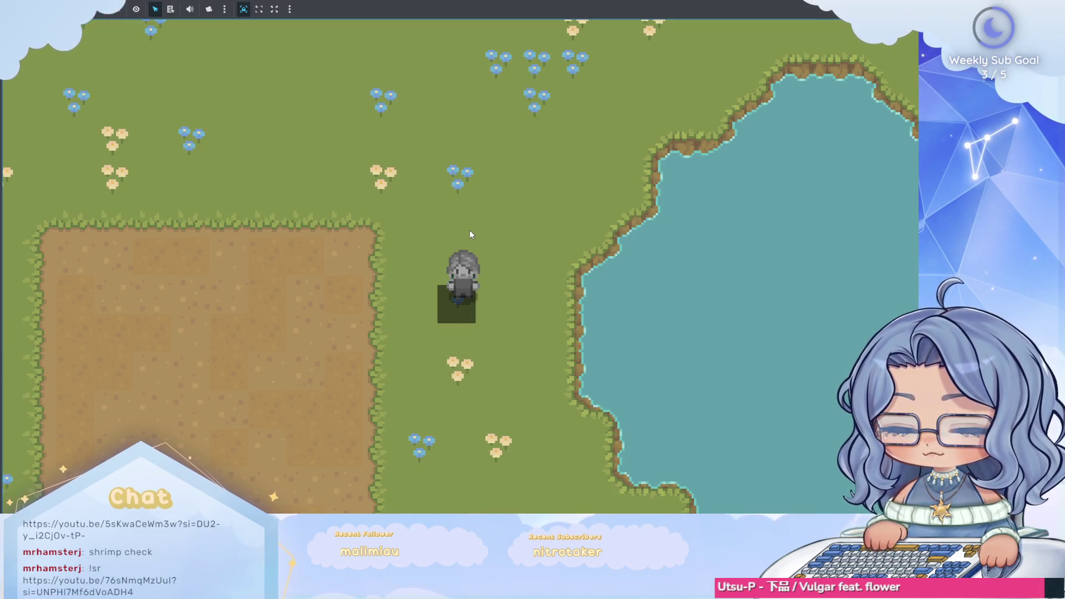
{"action": "key", "text": "F8"}
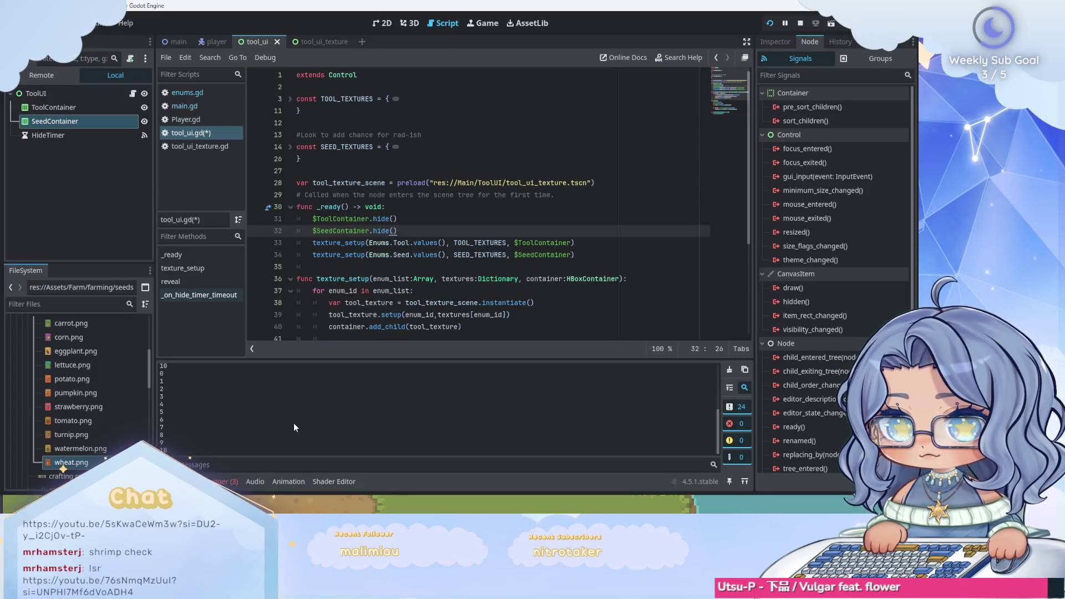
{"action": "key", "text": "F5"}
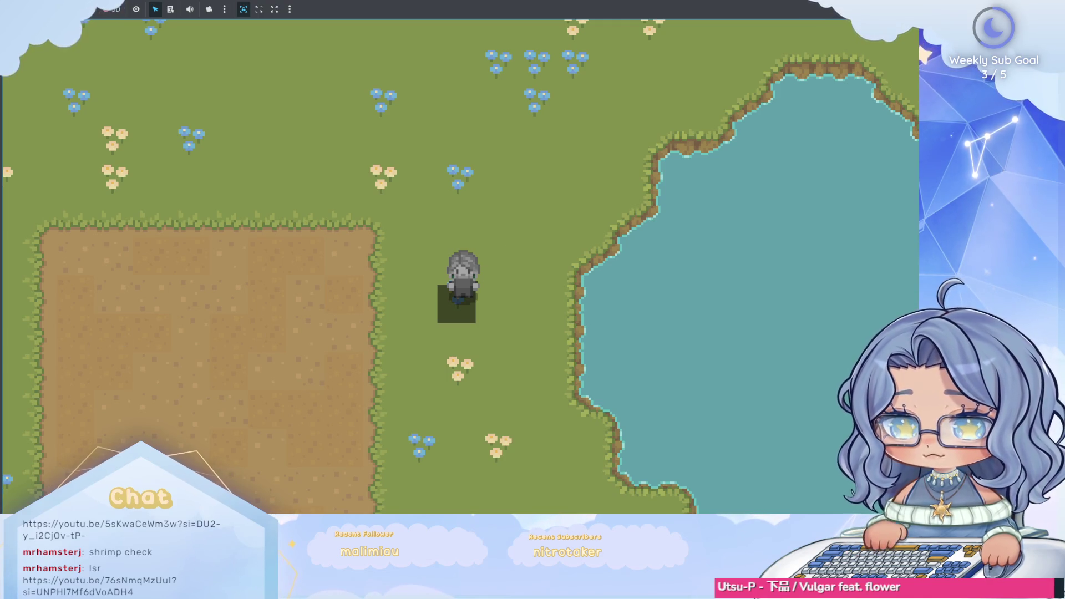
{"action": "key", "text": "F8"}
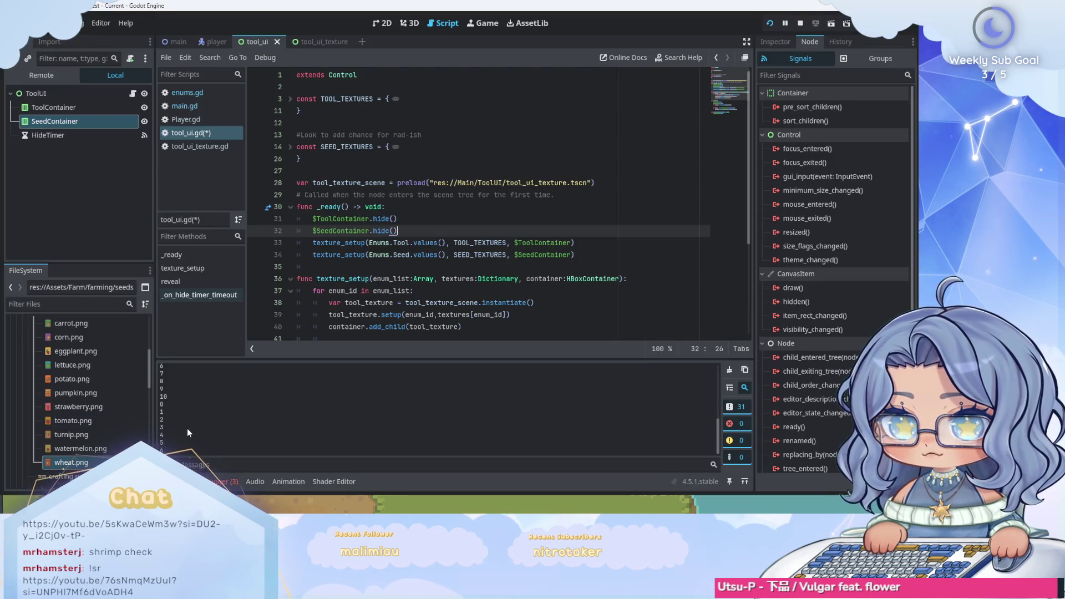
{"action": "key", "text": "F5"}
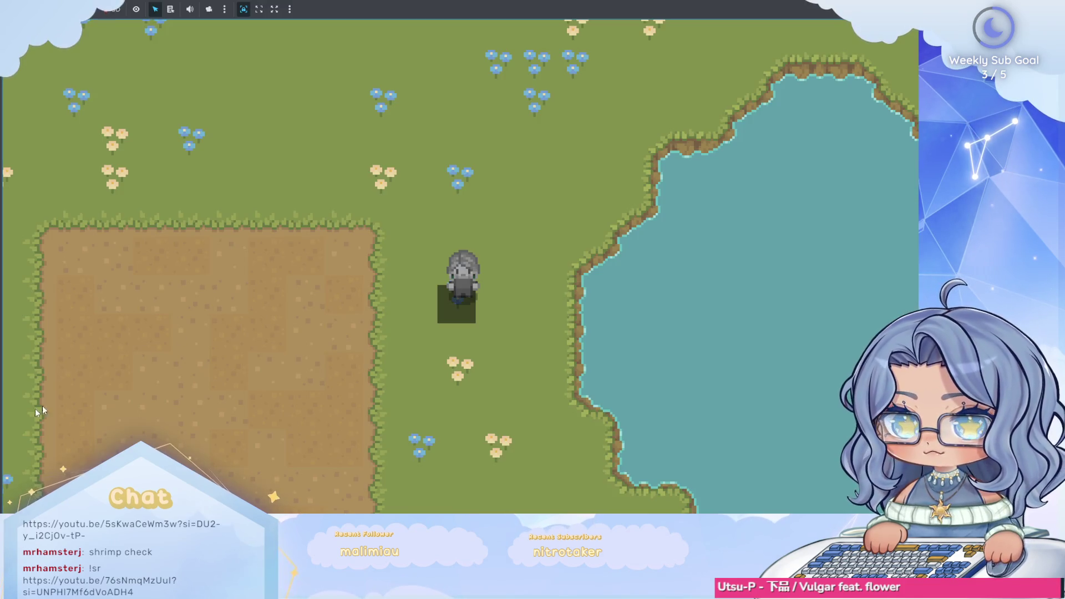
{"action": "key", "text": "F8"}
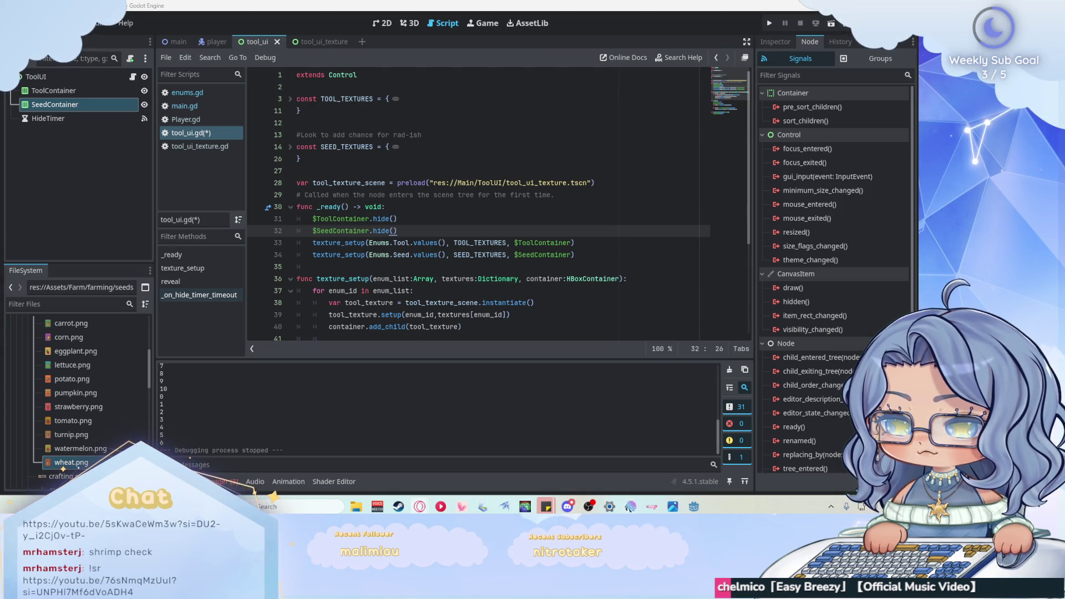
{"action": "scroll", "coordinate": [540, 233], "scroll_direction": "down", "scroll_amount": 4}
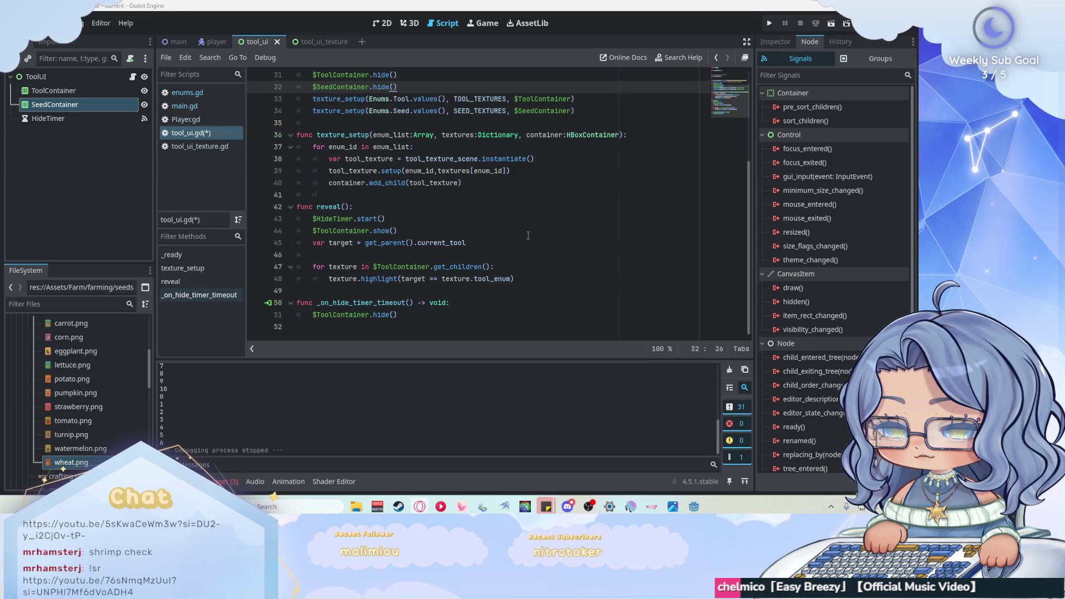
{"action": "left_click", "coordinate": [416, 222]}
- In reveal(), add 'var current_container = $ToolContainer if tool else $SeedContainer'
{"action": "key", "text": "Return"}
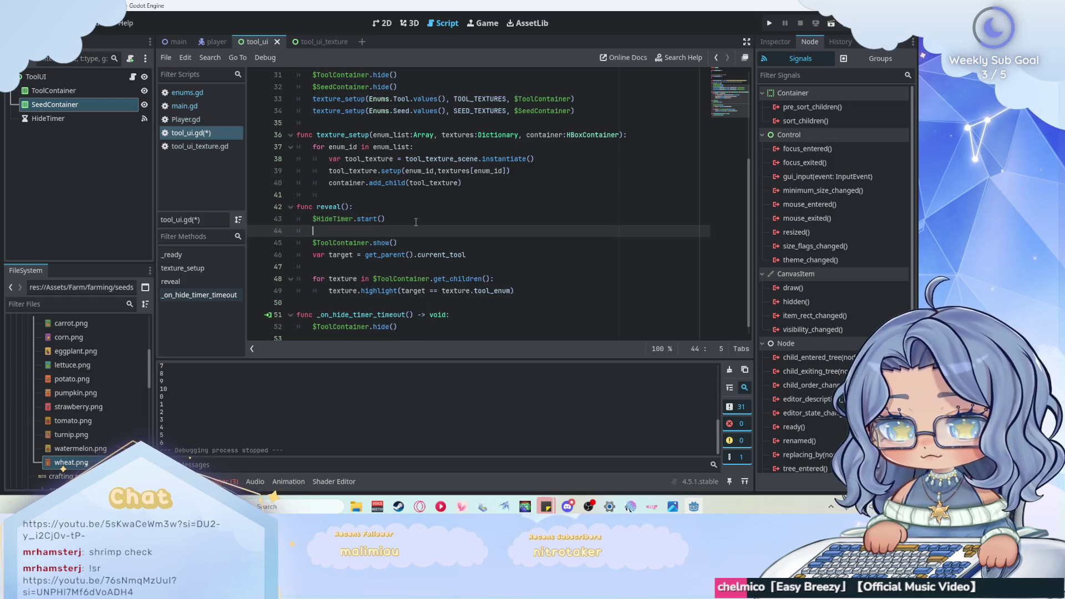
{"action": "type", "text": "var current_co"}
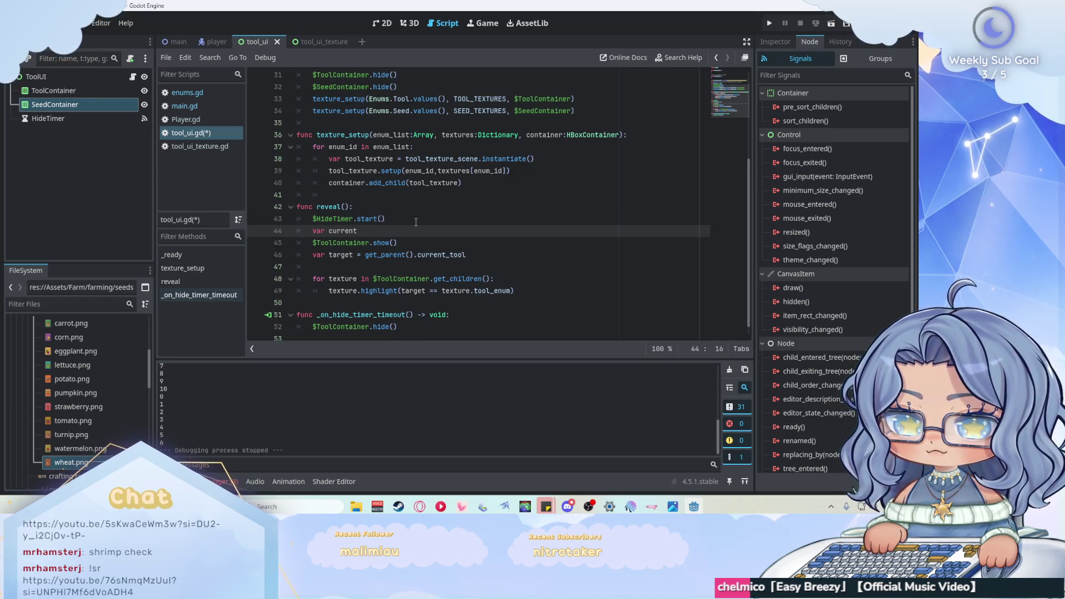
{"action": "type", "text": "ntainer = "}
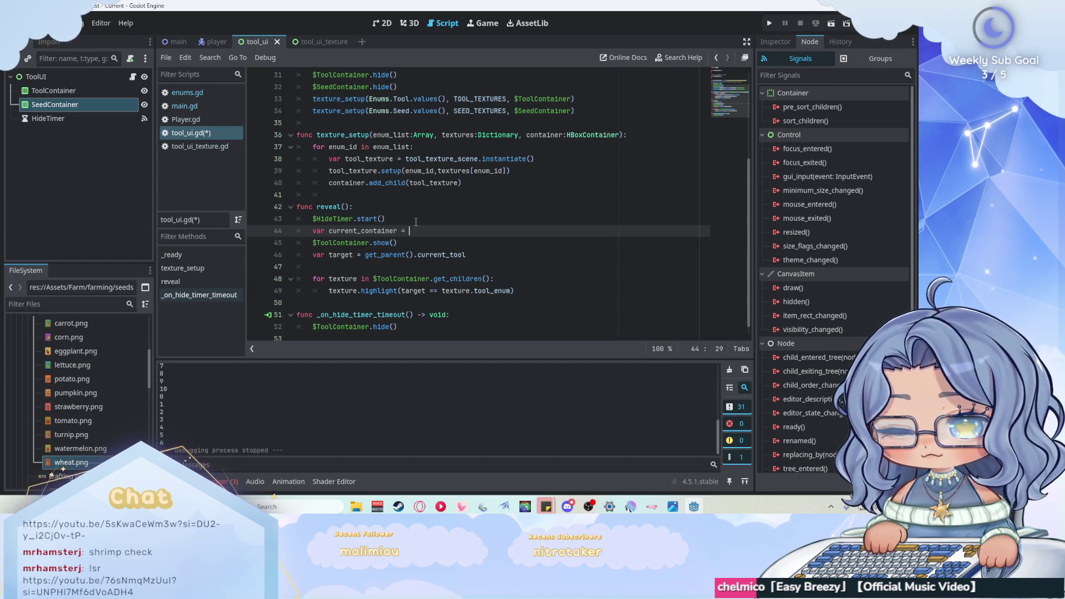
{"action": "type", "text": "@"}
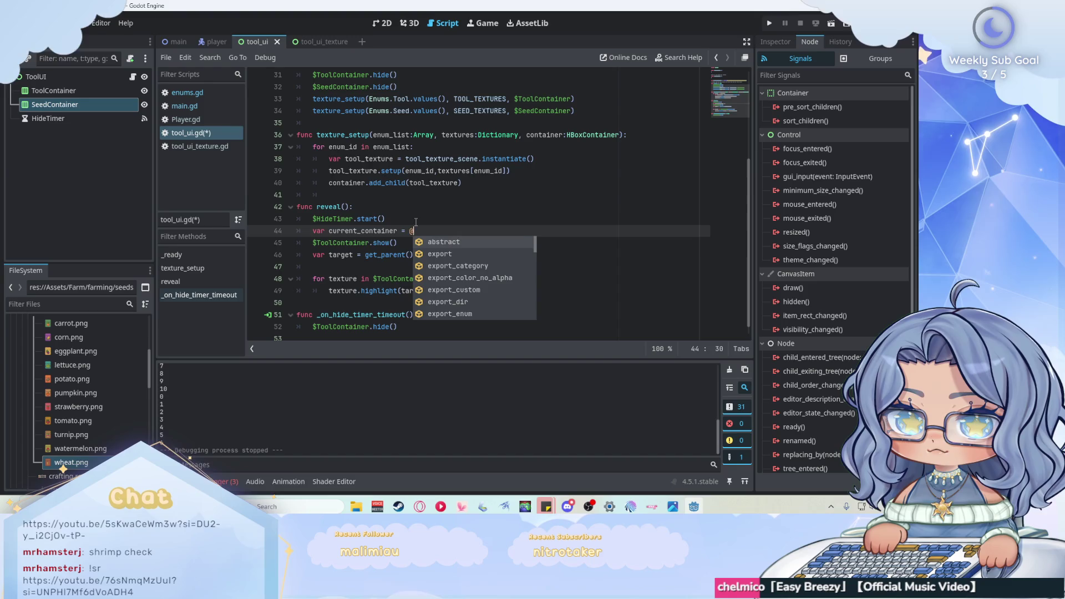
{"action": "key", "text": "BackSpace"}
{"action": "left_click_drag", "start_coordinate": [361, 243], "coordinate": [312, 243]}
{"action": "key", "text": "ctrl+x"}
{"action": "left_click", "coordinate": [442, 232]}
{"action": "key", "text": "ctrl+v"}
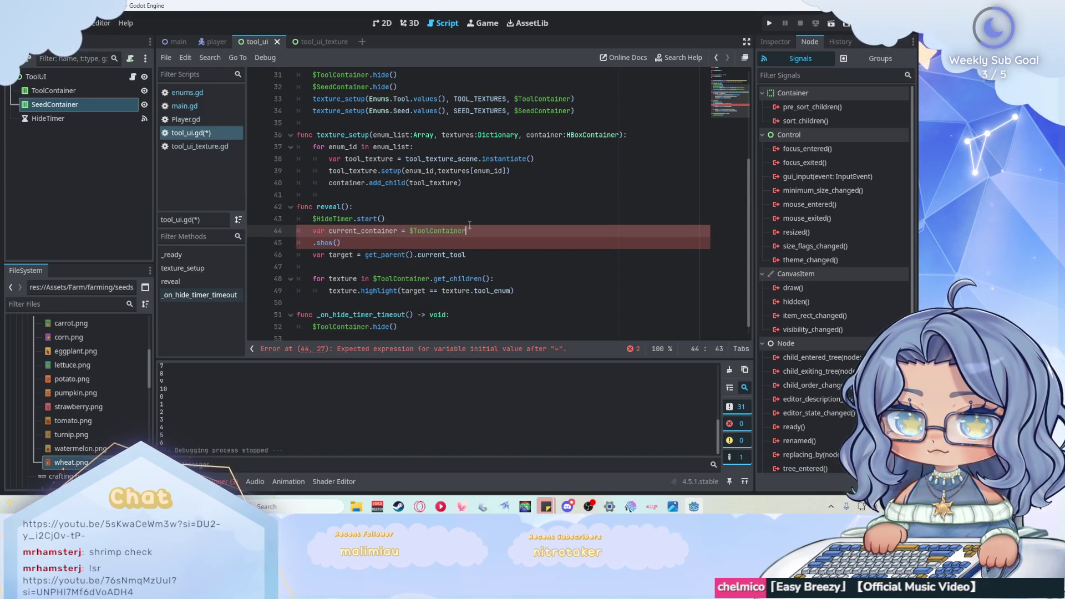
{"action": "type", "text": " if tool else"}
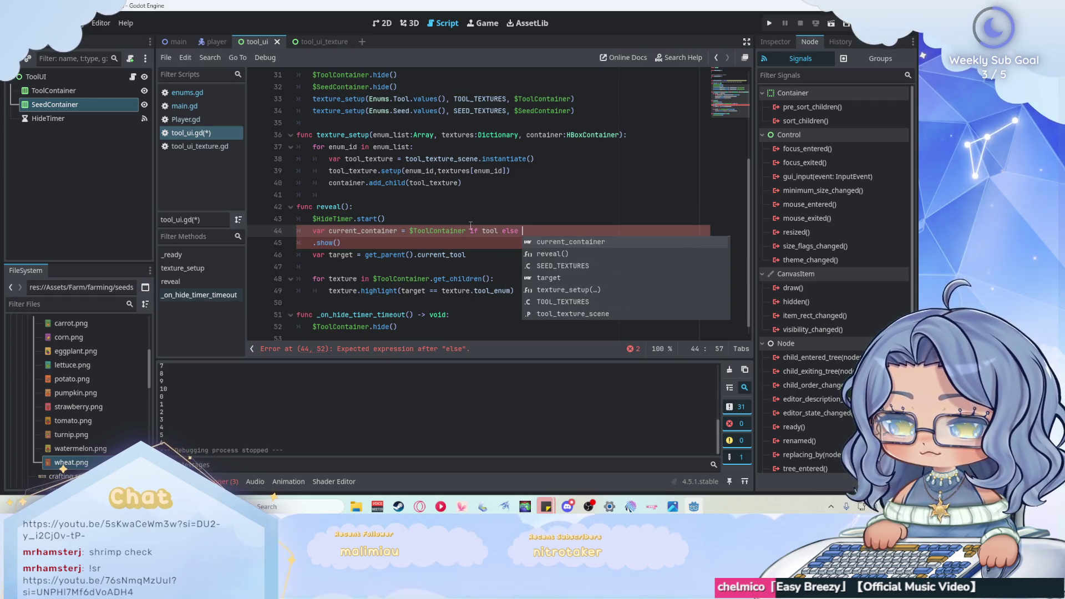
{"action": "type", "text": " $SeedContainer"}
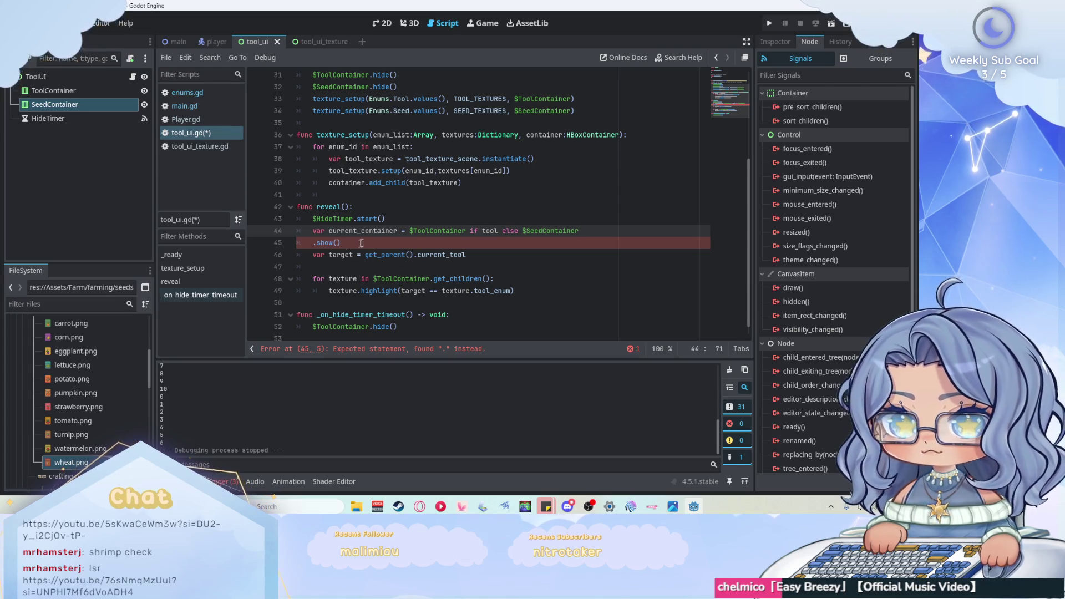
- Call current_container.show(), give reveal() a tool:bool parameter, and save the script
{"action": "left_click_drag", "start_coordinate": [397, 232], "coordinate": [355, 232]}
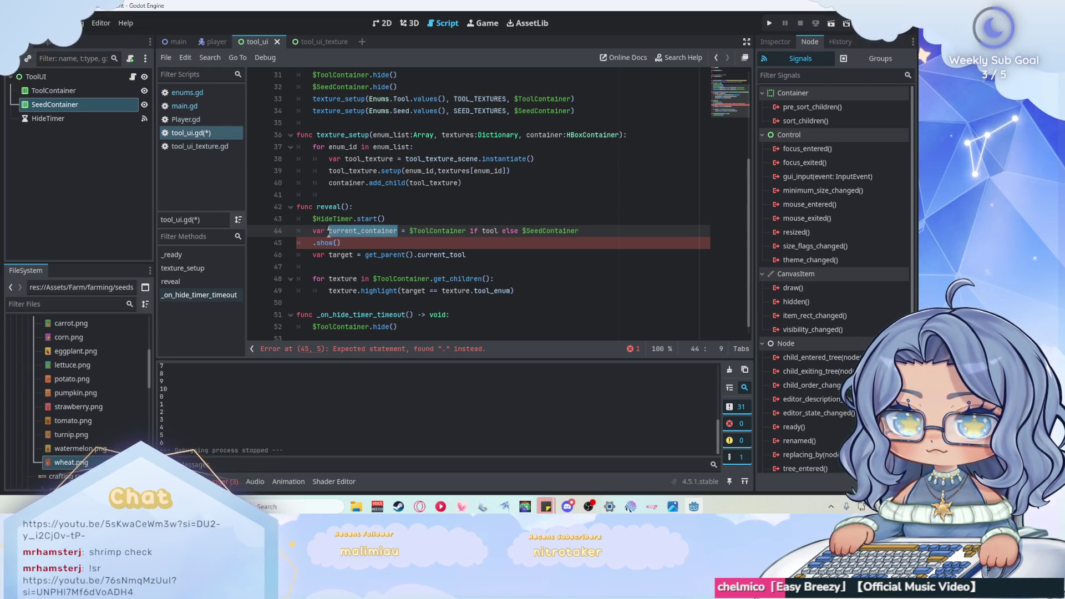
{"action": "left_click", "coordinate": [314, 243]}
{"action": "type", "text": "current_container"}
{"action": "left_click", "coordinate": [473, 242]}
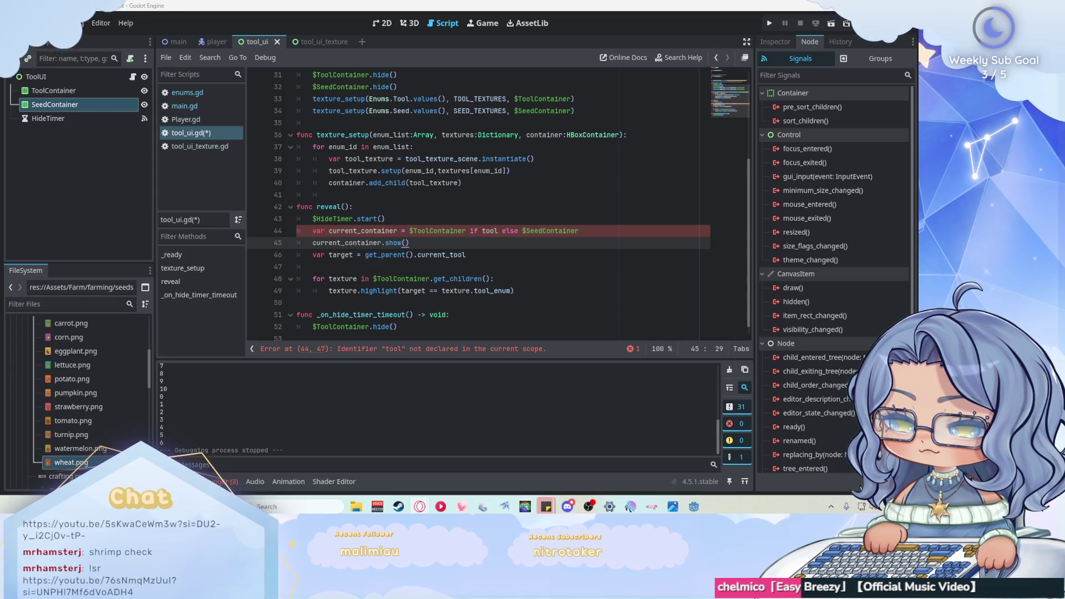
{"action": "left_click", "coordinate": [348, 206]}
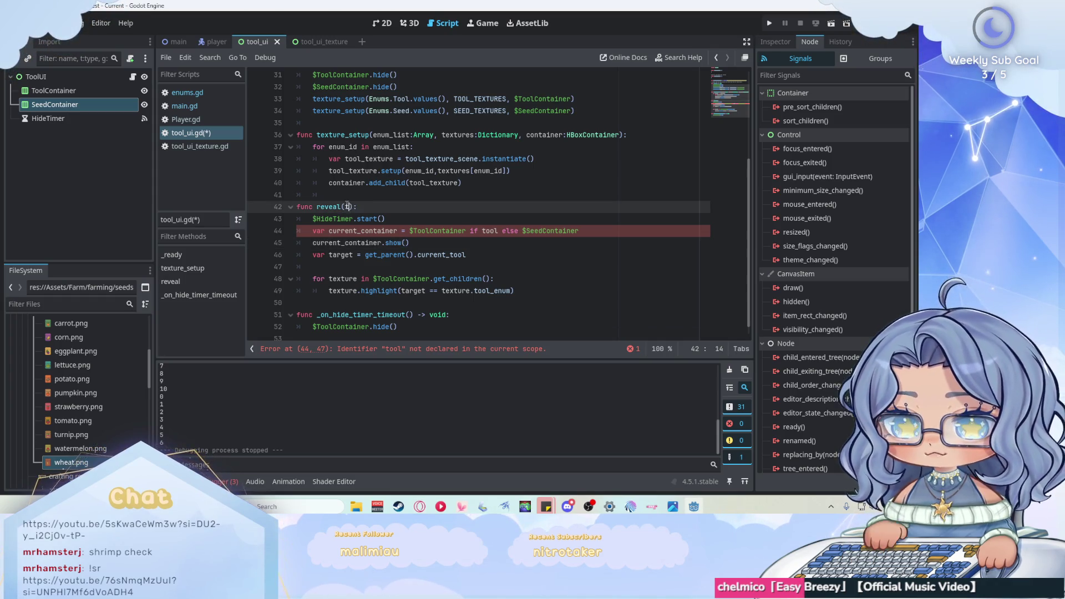
{"action": "type", "text": "tool:"}
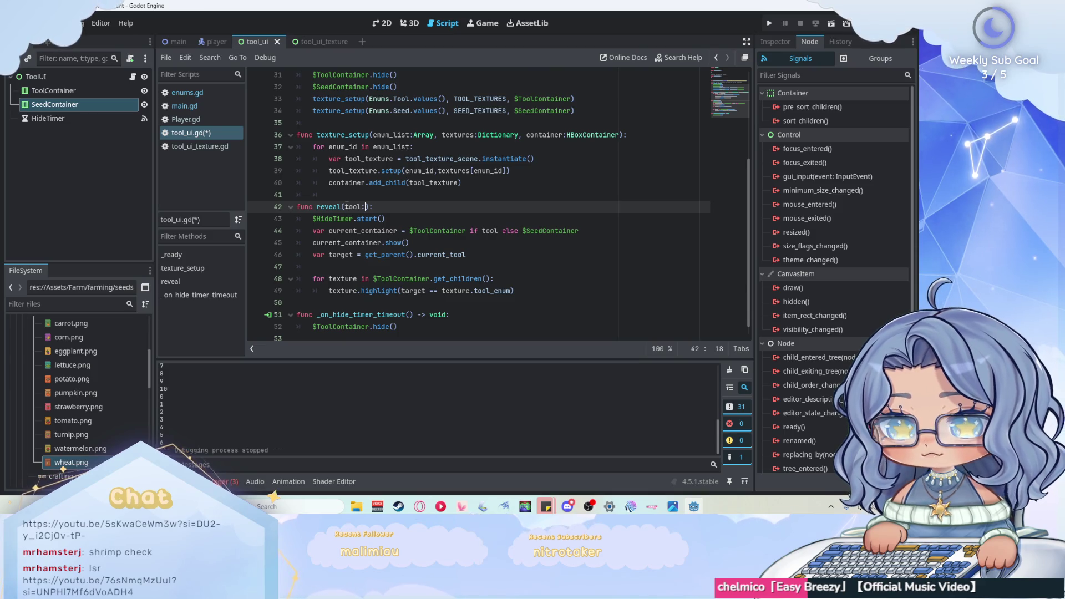
{"action": "type", "text": "bool"}
{"action": "key", "text": "ctrl+s"}
{"action": "key", "text": "Return"}
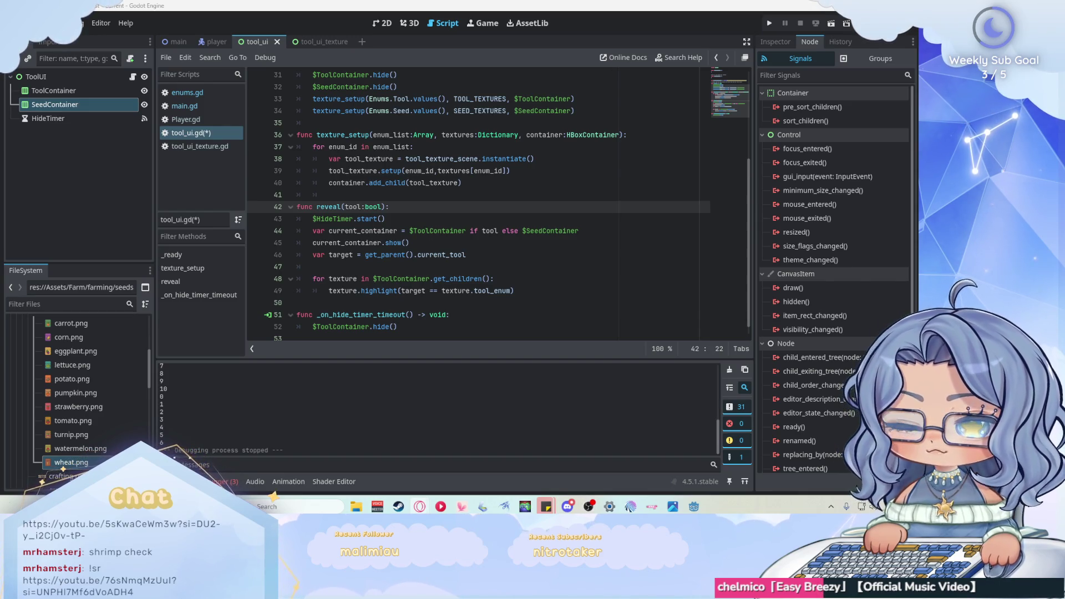
- In Player.gd, replace print(current_seed) on line 41 with the $ToolUI.reveal() call
{"action": "left_click", "coordinate": [528, 250]}
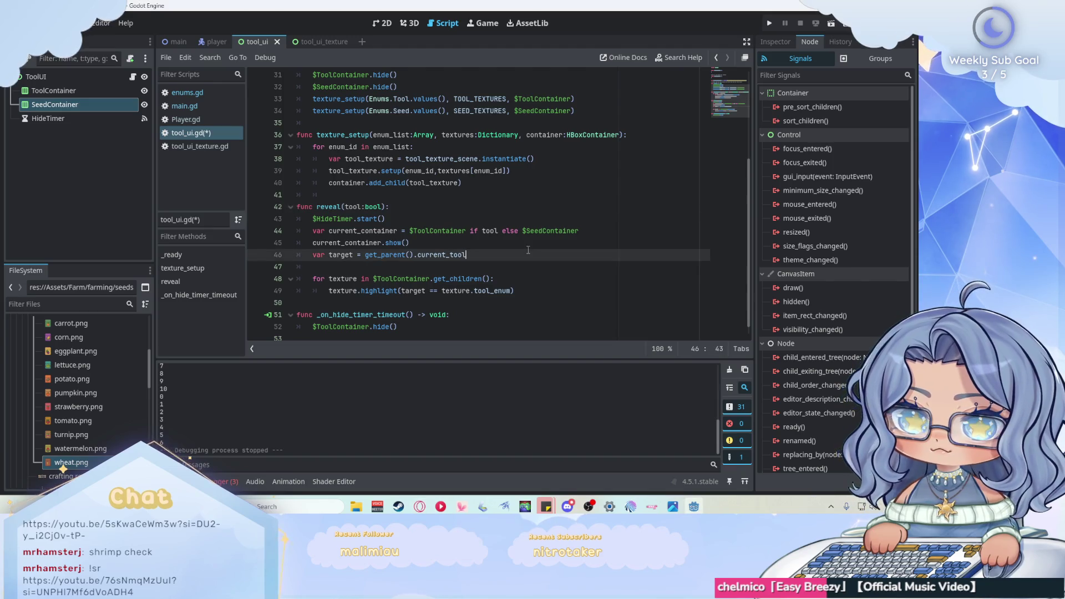
{"action": "left_click", "coordinate": [200, 120]}
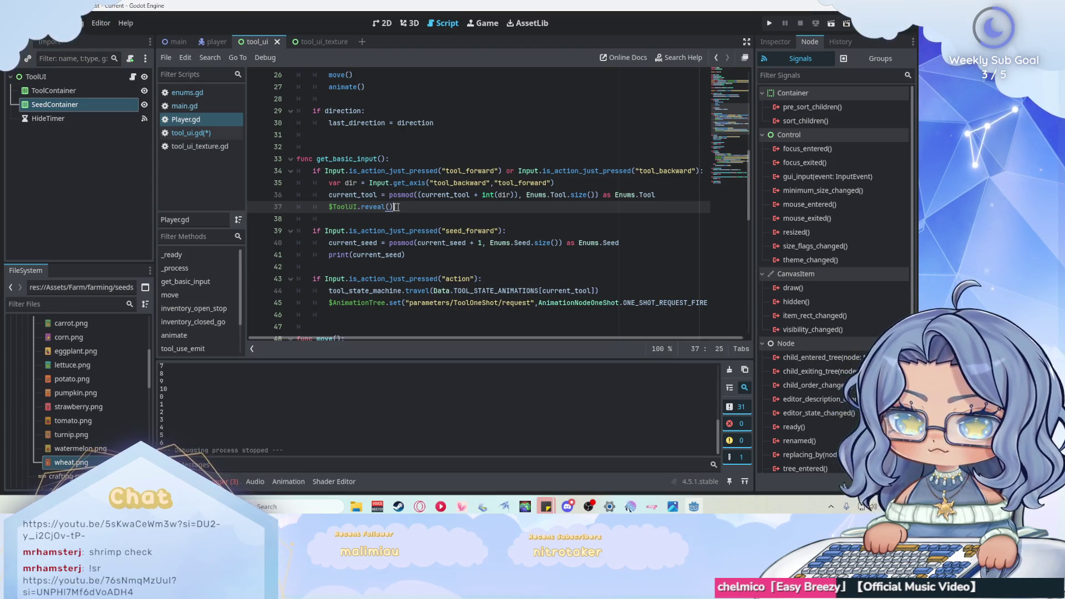
{"action": "left_click_drag", "start_coordinate": [394, 207], "coordinate": [329, 207]}
{"action": "left_click", "coordinate": [415, 253]}
{"action": "left_click_drag", "start_coordinate": [415, 253], "coordinate": [327, 255]}
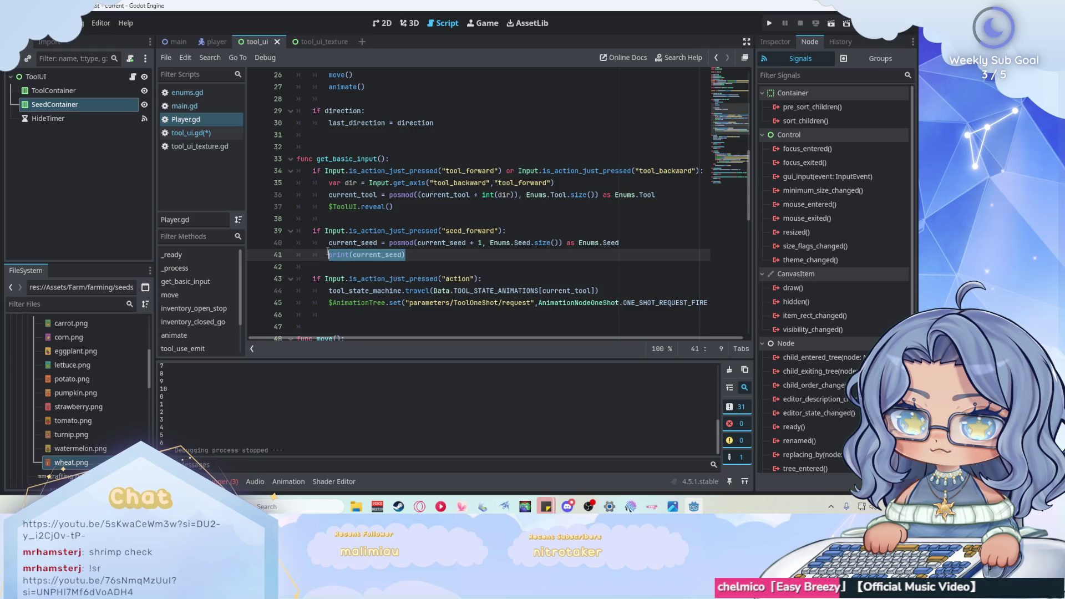
{"action": "key", "text": "ctrl+v"}
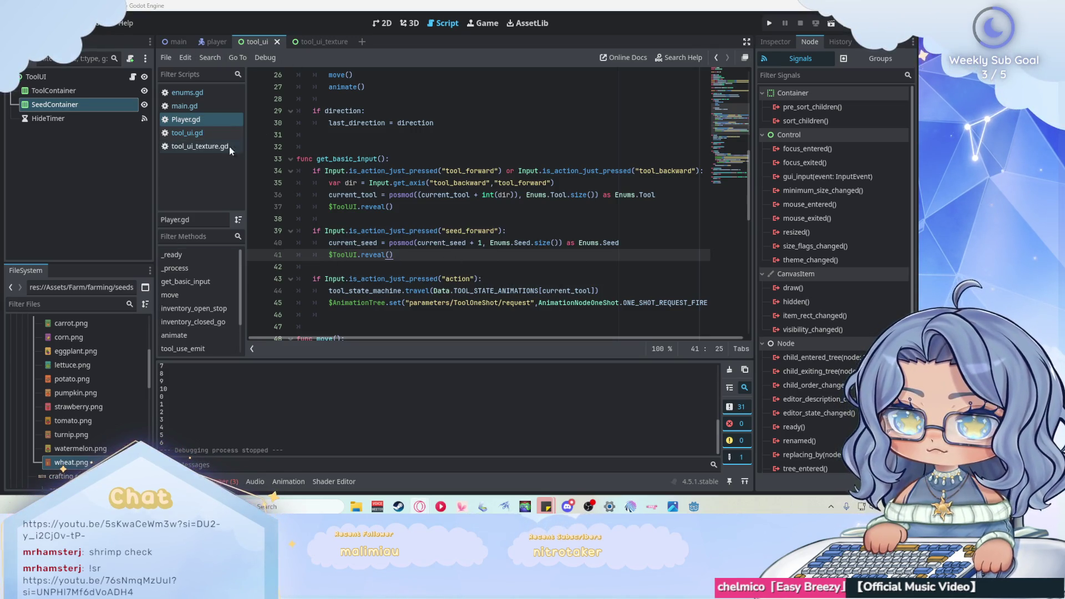
- Pass true to the tool branch's reveal call and false to the seed branch's, then run the game
{"action": "left_click", "coordinate": [222, 133]}
{"action": "scroll", "coordinate": [534, 191], "scroll_direction": "down", "scroll_amount": 1}
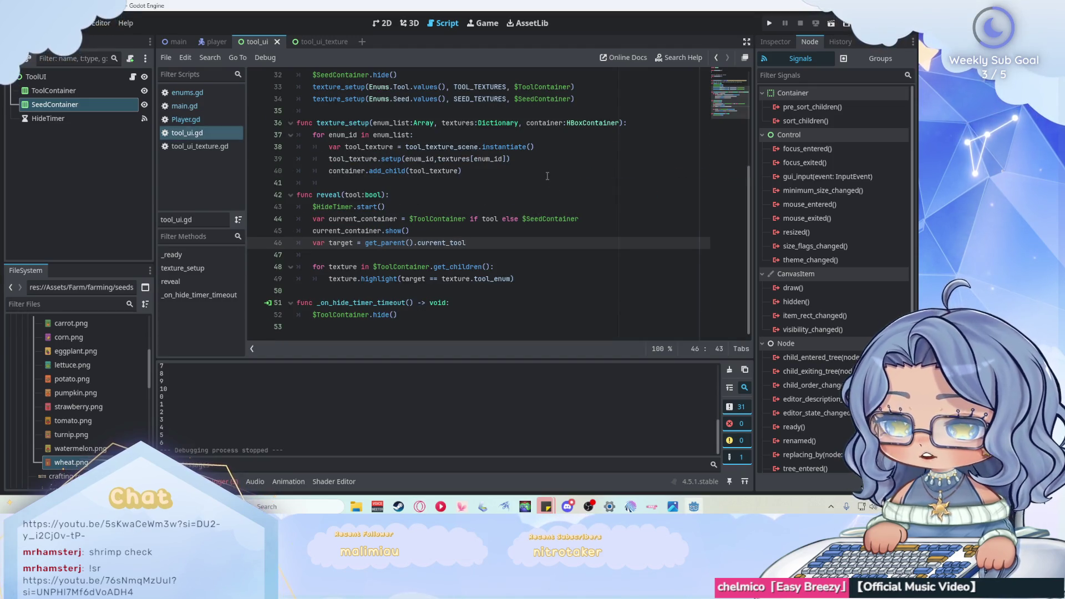
{"action": "left_click", "coordinate": [212, 42]}
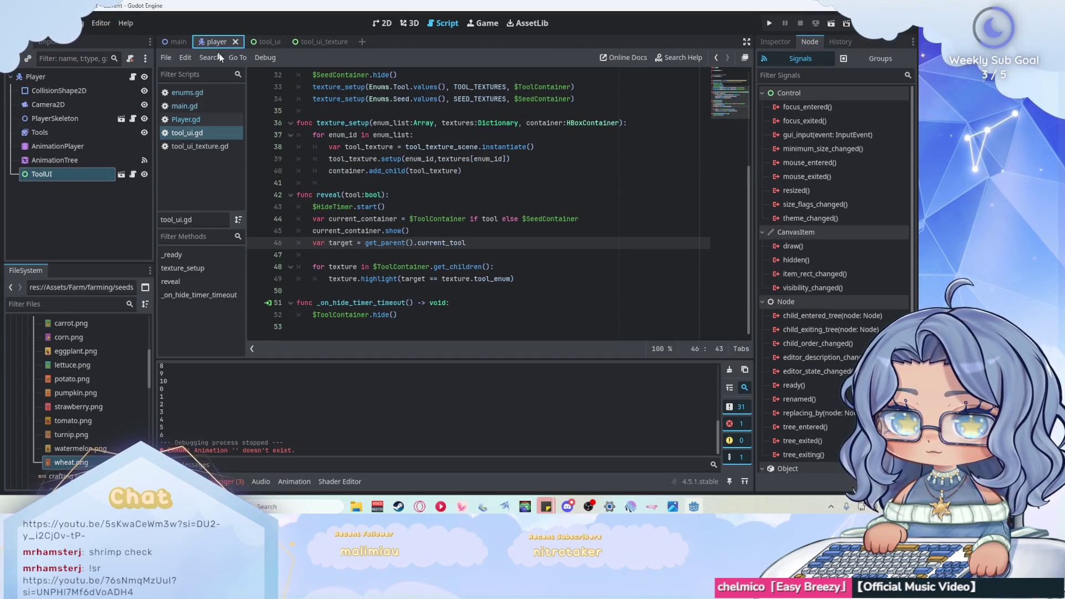
{"action": "left_click", "coordinate": [257, 42]}
{"action": "left_click", "coordinate": [186, 119]}
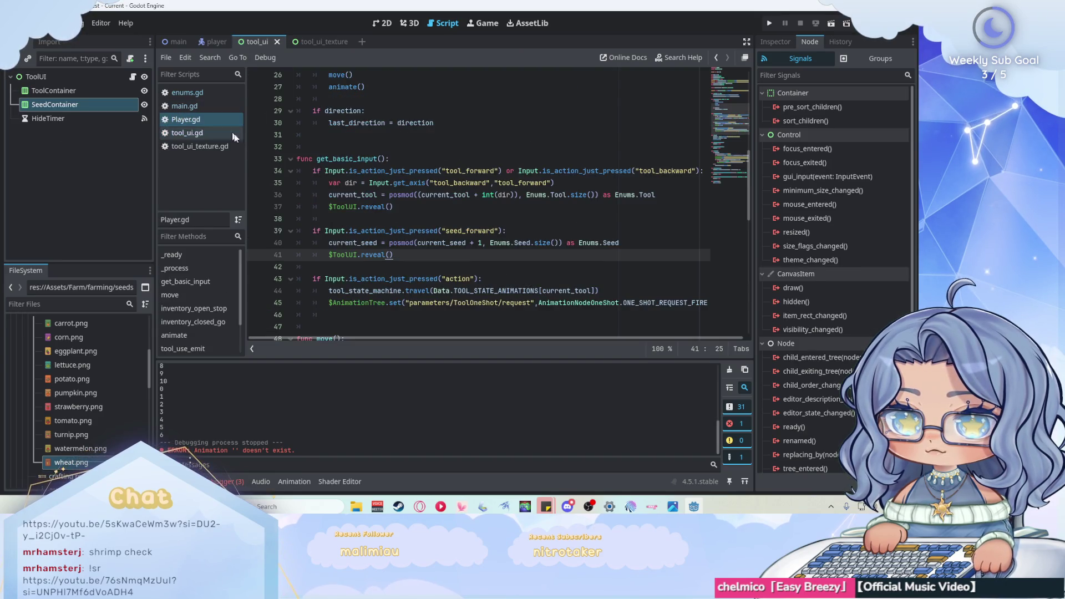
{"action": "left_click", "coordinate": [390, 209]}
{"action": "type", "text": "true"}
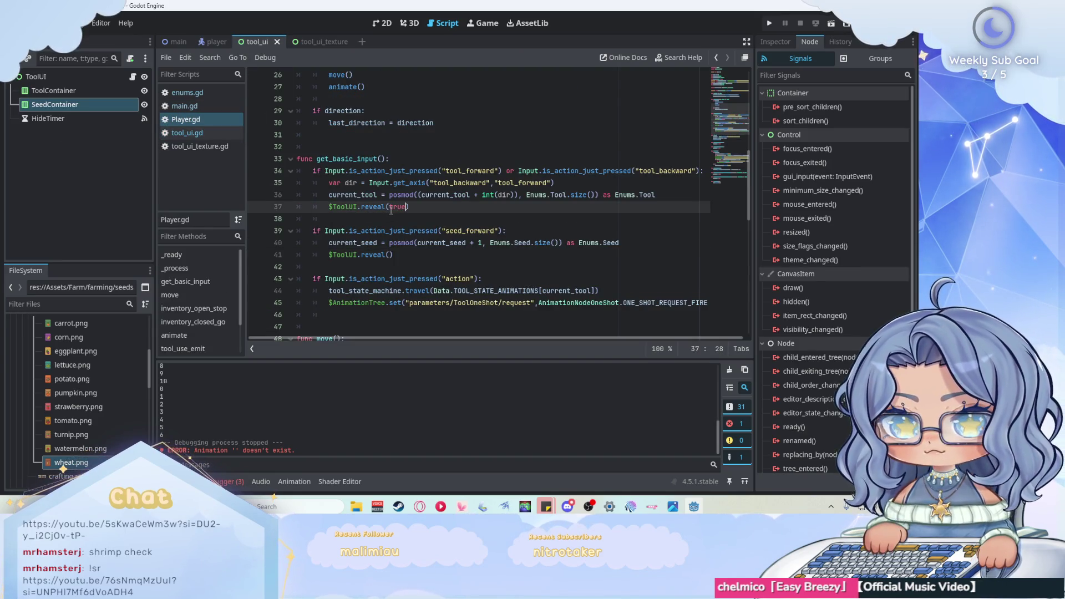
{"action": "left_click", "coordinate": [391, 255]}
{"action": "type", "text": "false"}
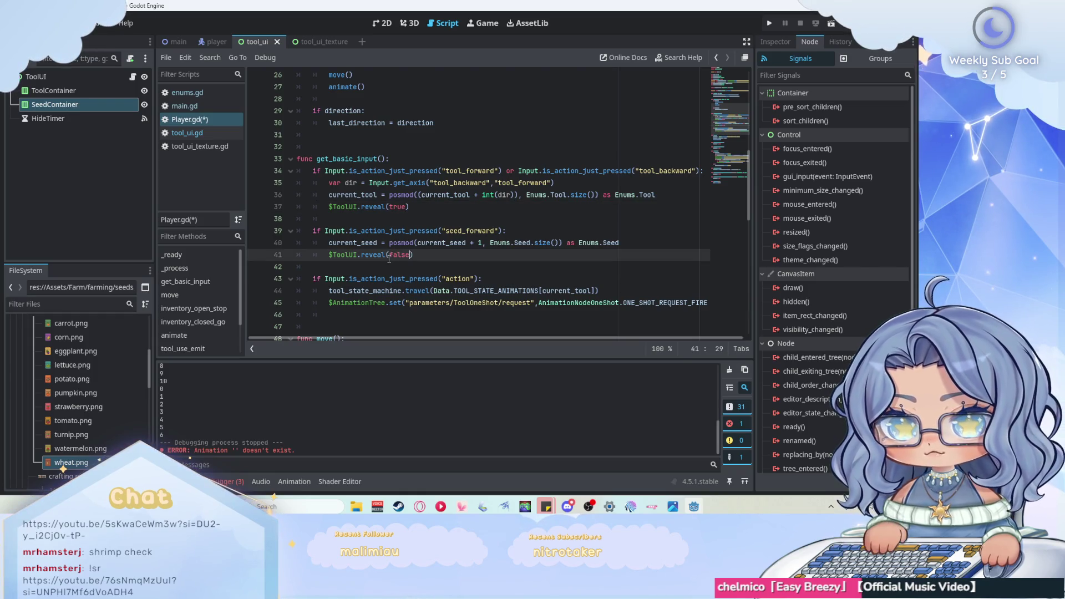
{"action": "left_click", "coordinate": [440, 253]}
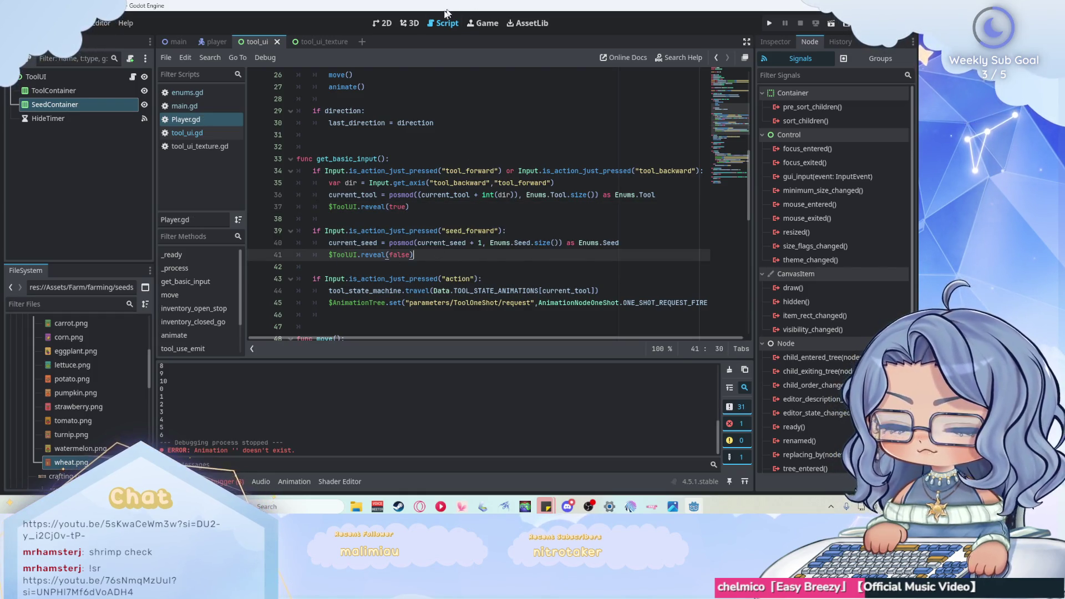
{"action": "left_click", "coordinate": [769, 23]}
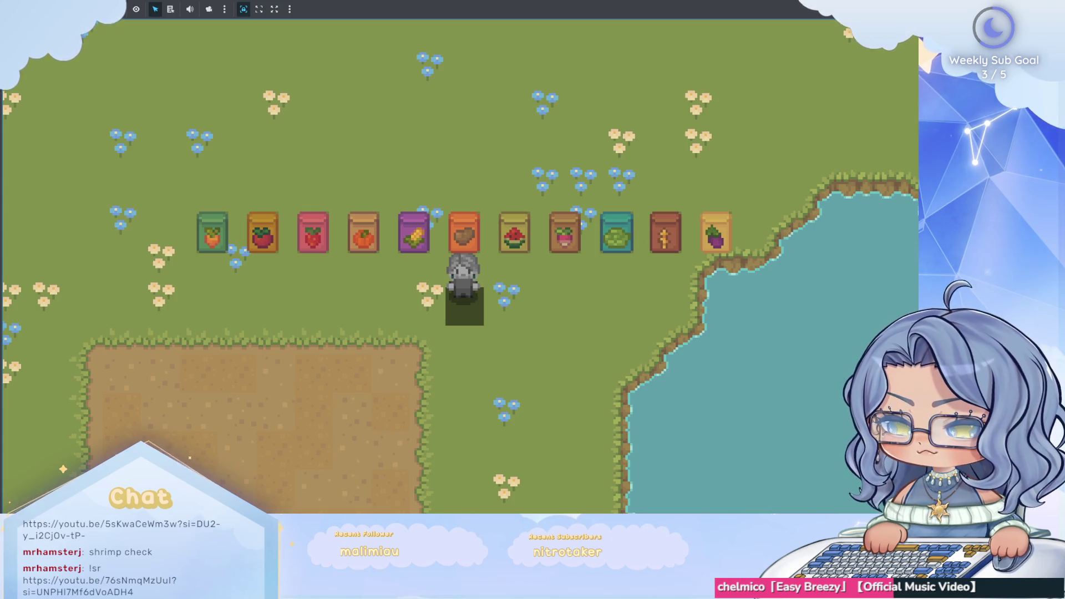
- Stop the test run with F8 and bring tool_ui.gd back up
{"action": "key", "text": "F8"}
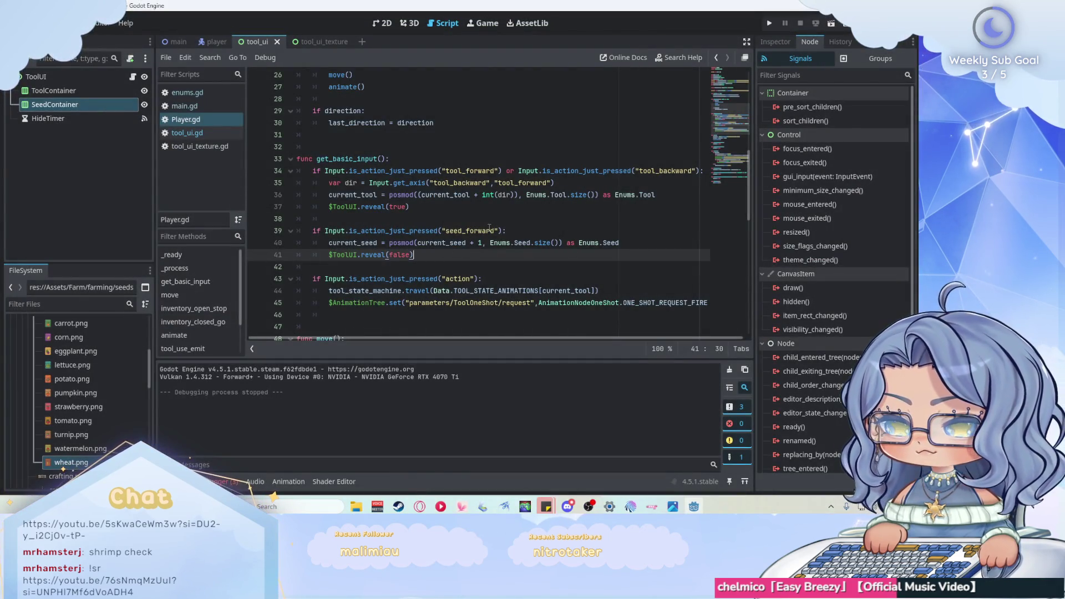
{"action": "left_click", "coordinate": [222, 132]}
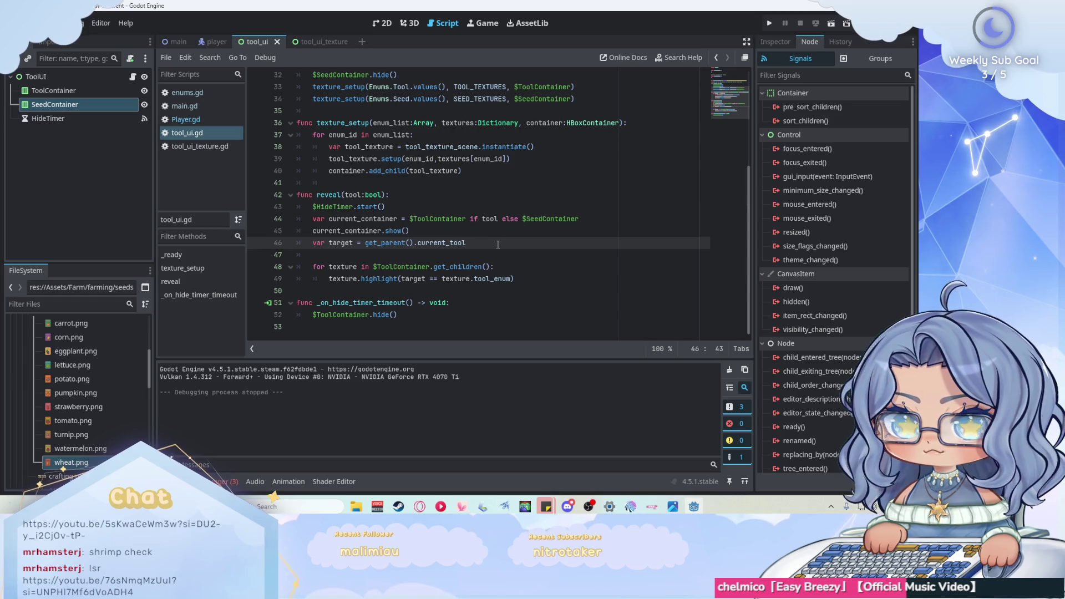
- Append 'if tool else get_parent().current_seed' to line 46, loop over current_container, and run with F5
{"action": "type", "text": " if "}
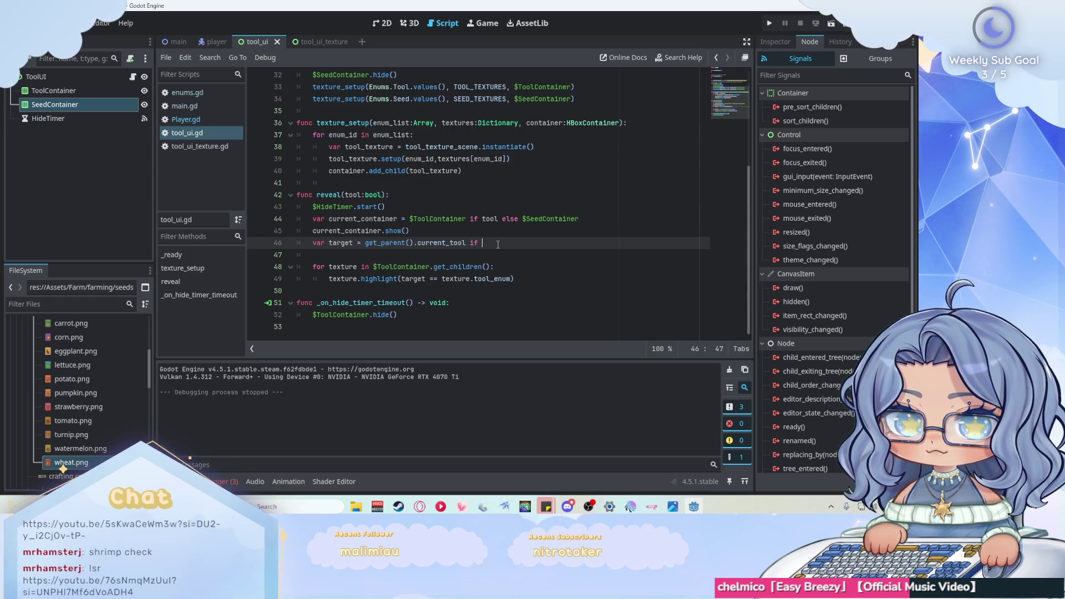
{"action": "type", "text": "tool else "}
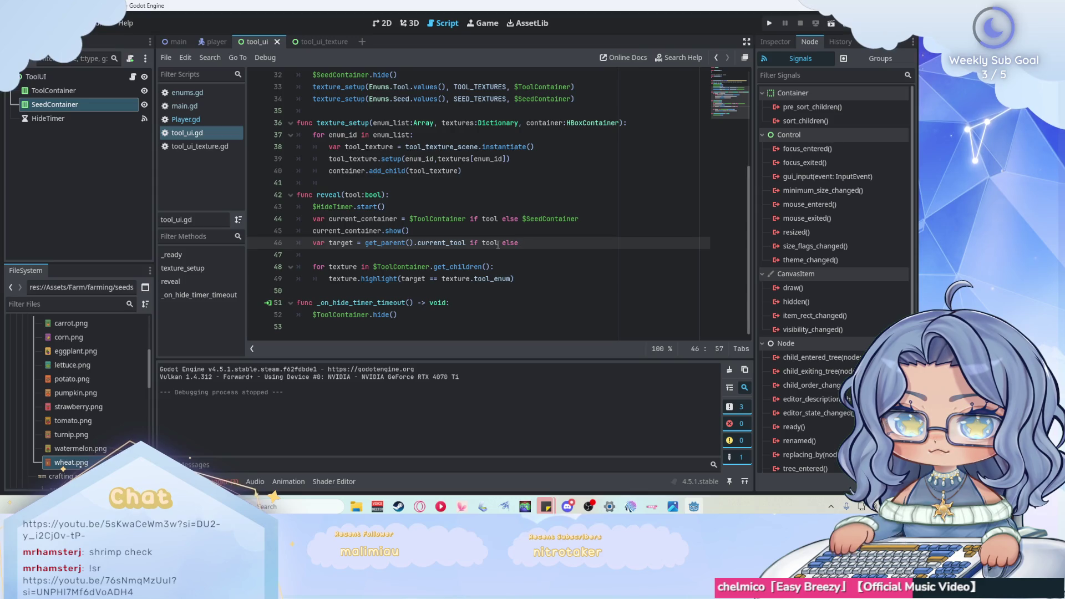
{"action": "type", "text": "g"}
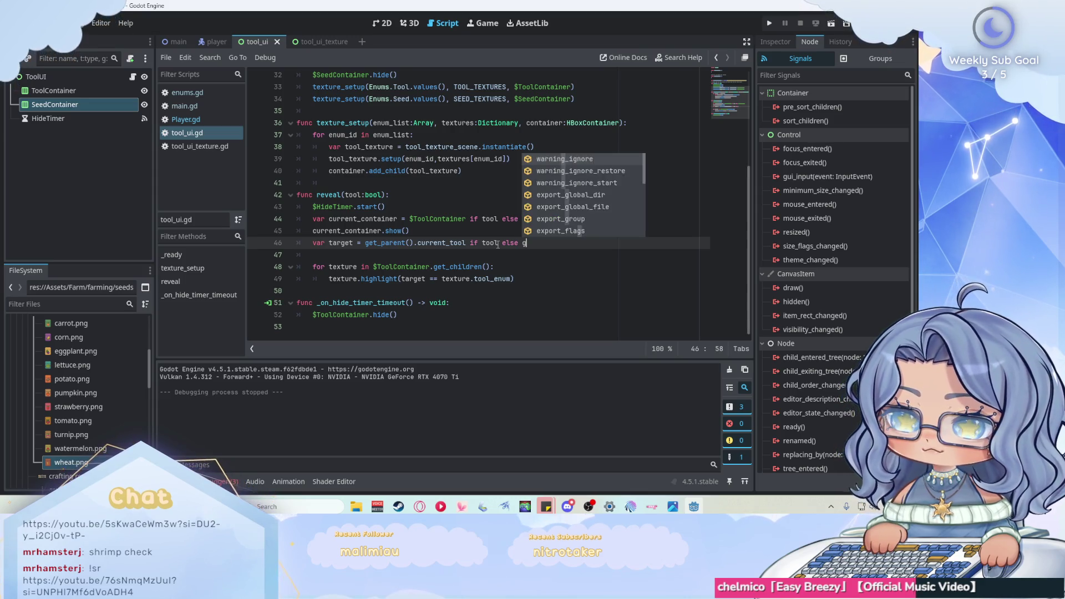
{"action": "type", "text": "et_p"}
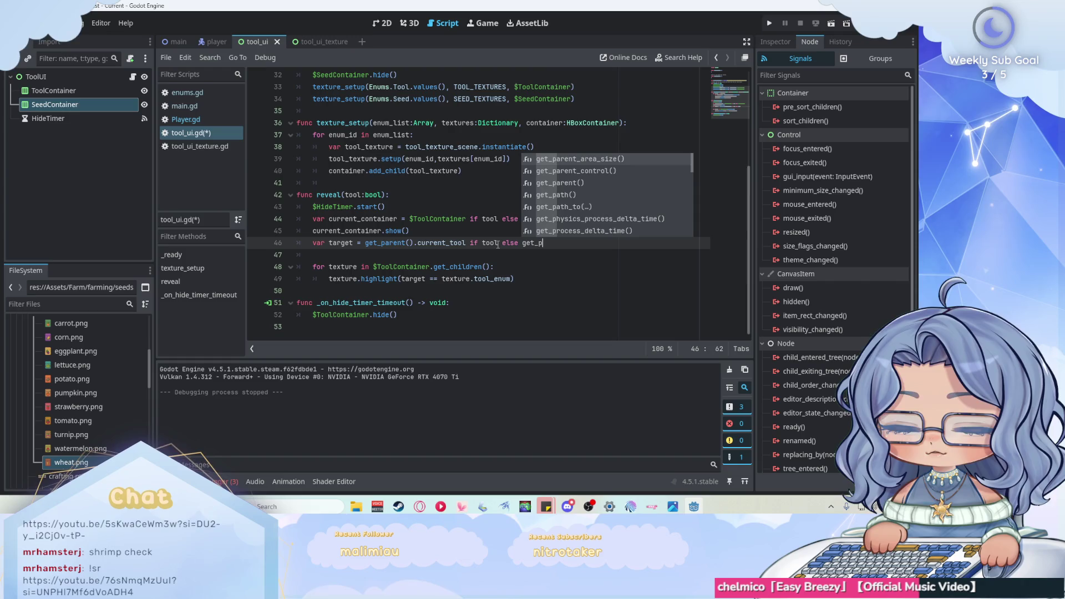
{"action": "type", "text": "arent"}
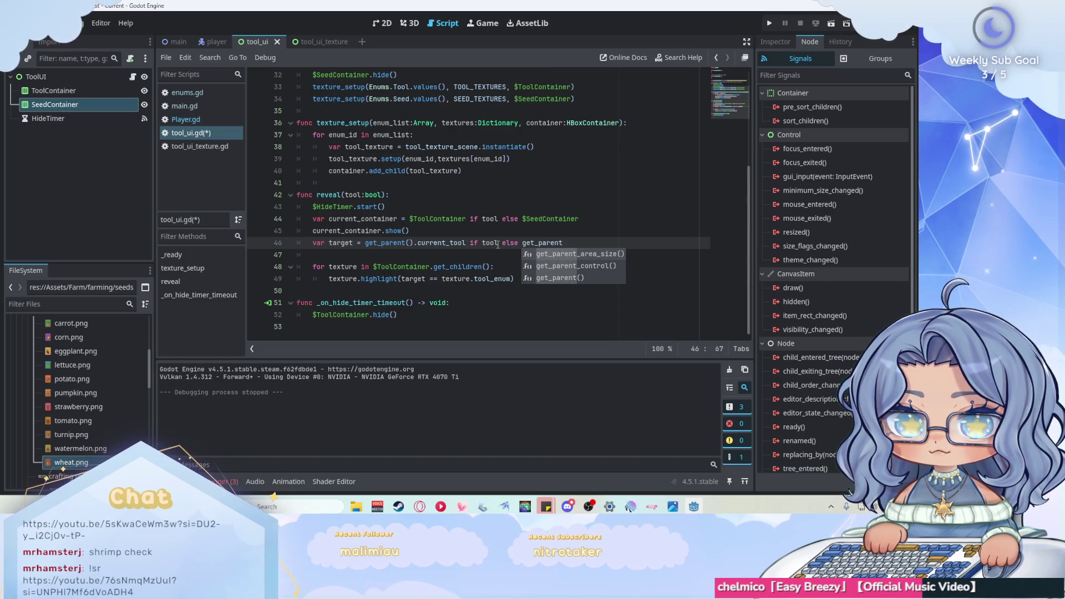
{"action": "type", "text": "()"}
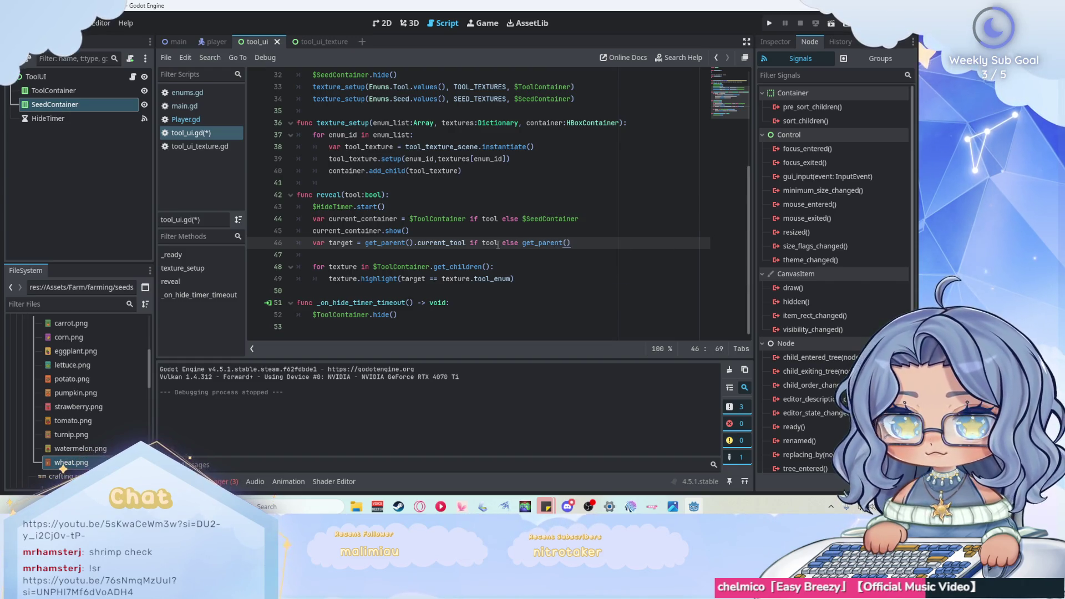
{"action": "type", "text": ".current"}
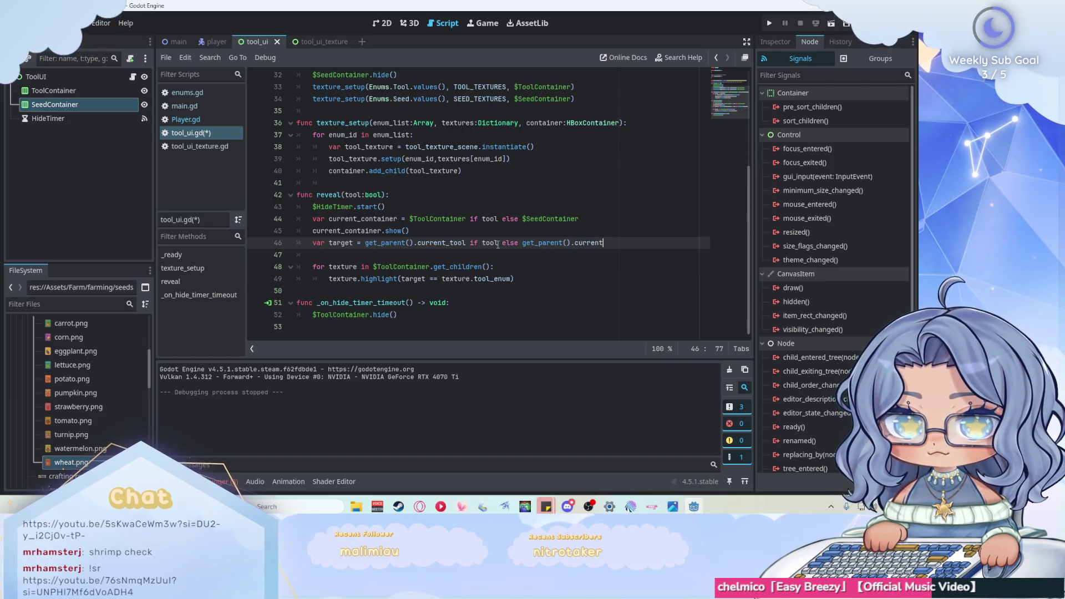
{"action": "type", "text": "_seed"}
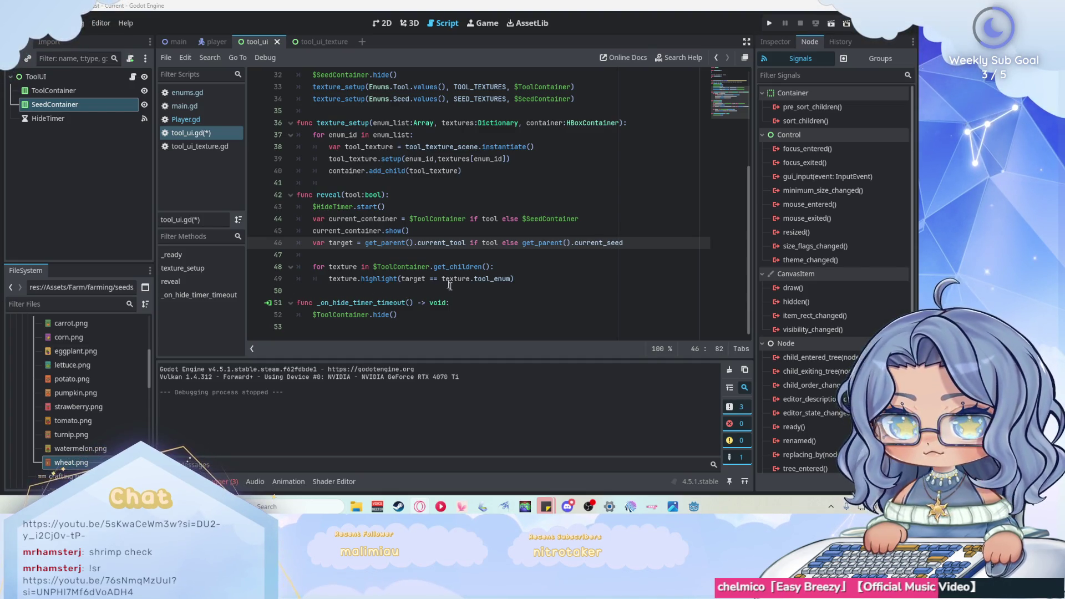
{"action": "left_click_drag", "start_coordinate": [430, 267], "coordinate": [373, 267]}
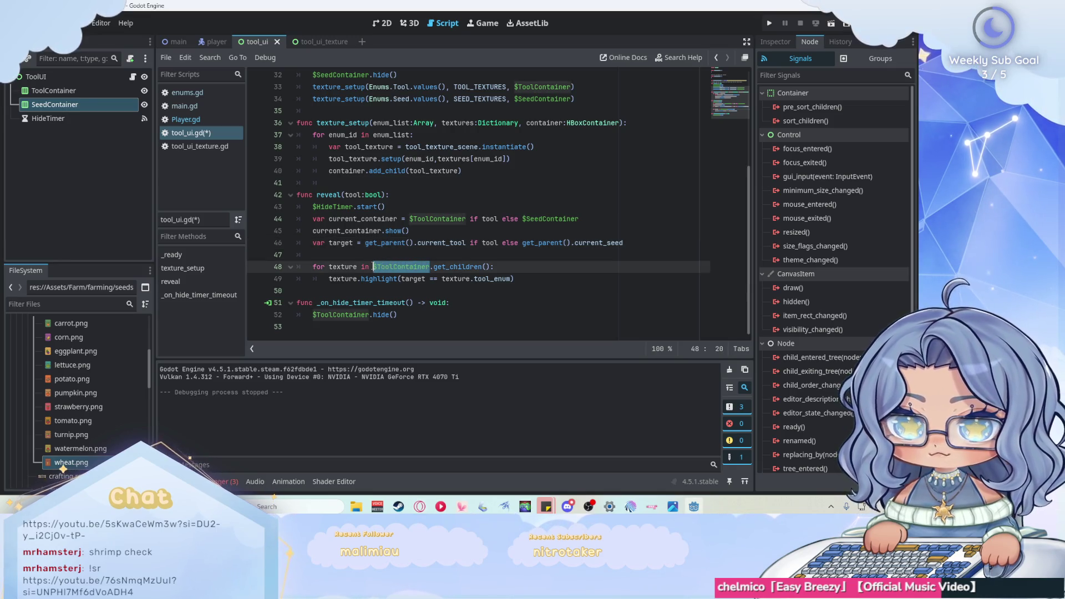
{"action": "type", "text": "current_container"}
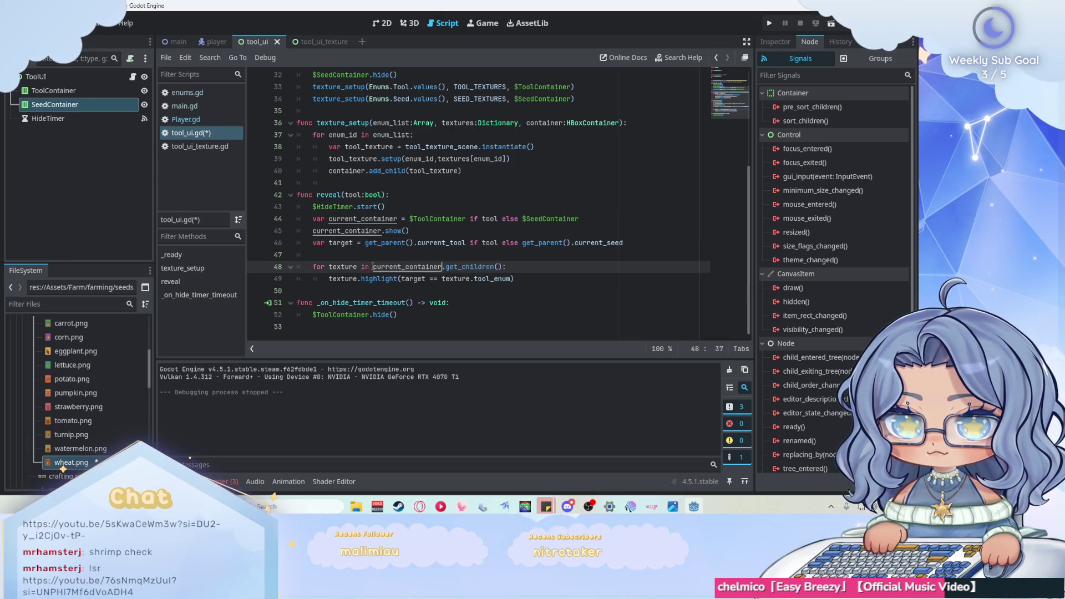
{"action": "key", "text": "F5"}
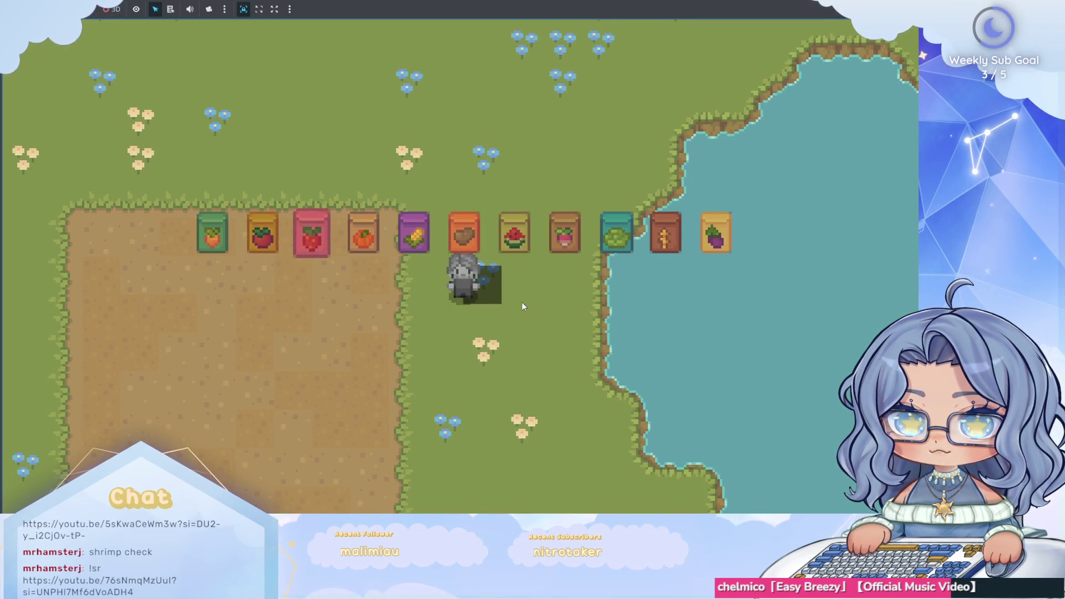
- Scroll through the seeds in the running game, walk north, then stop it with F8
{"action": "scroll", "coordinate": [521, 306], "scroll_direction": "down", "scroll_amount": 5}
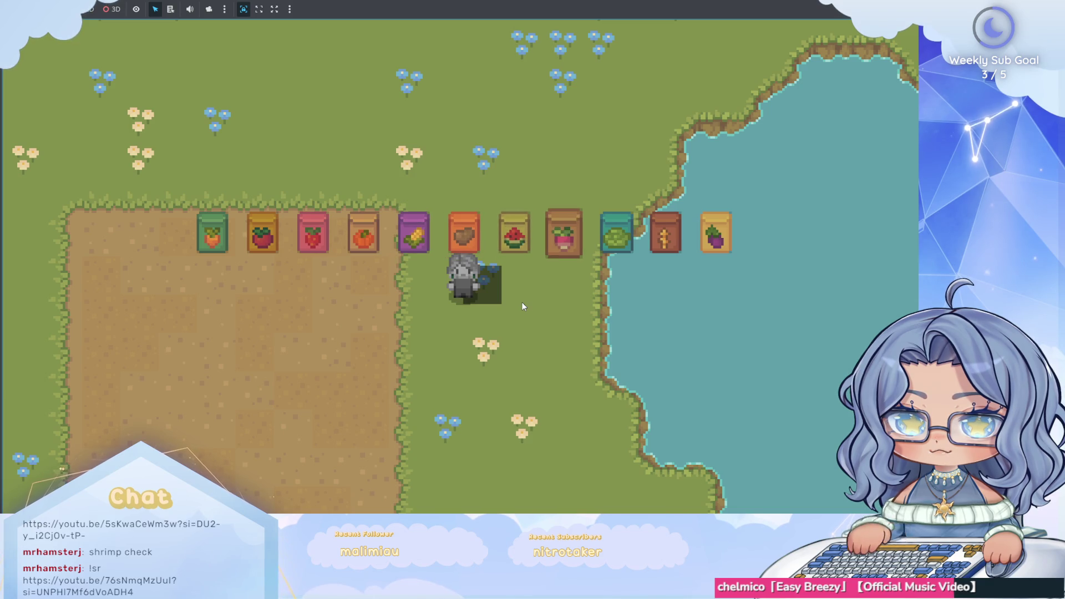
{"action": "scroll", "coordinate": [522, 306], "scroll_direction": "down", "scroll_amount": 10}
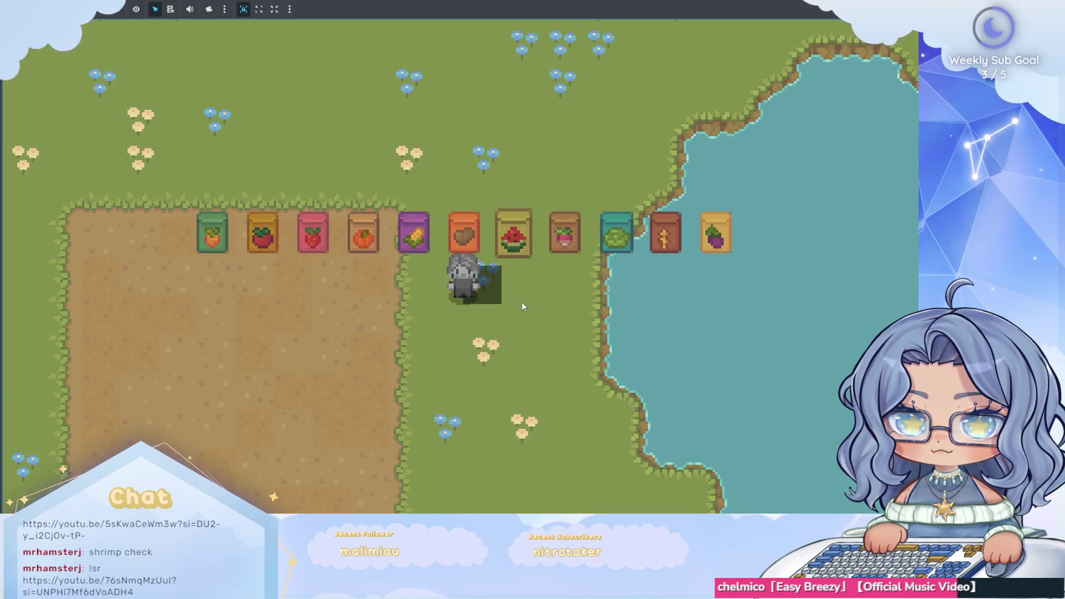
{"action": "key", "text": "w"}
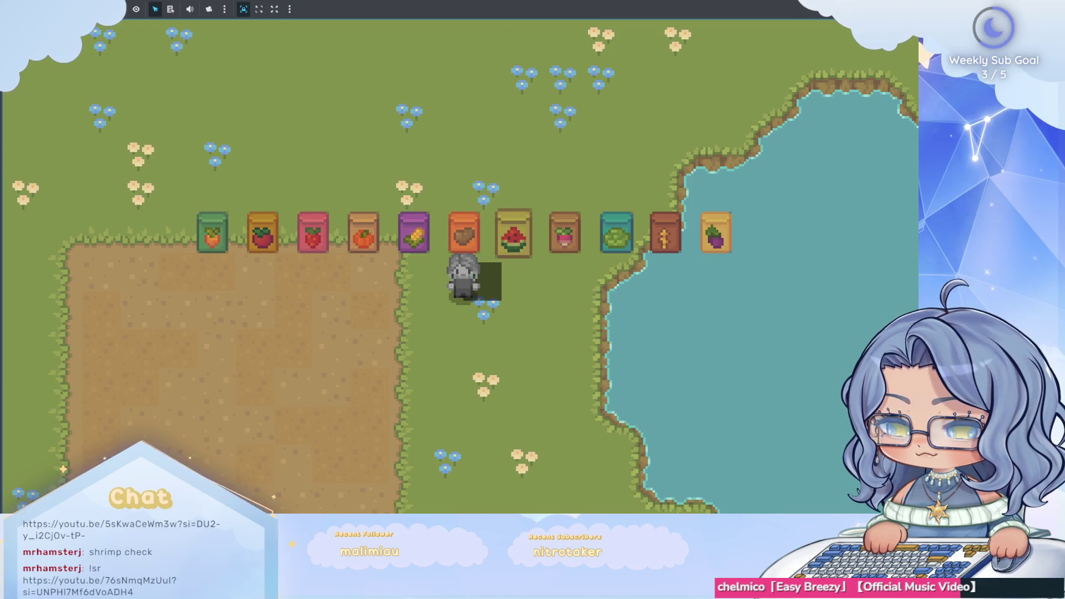
{"action": "key", "text": "F8"}
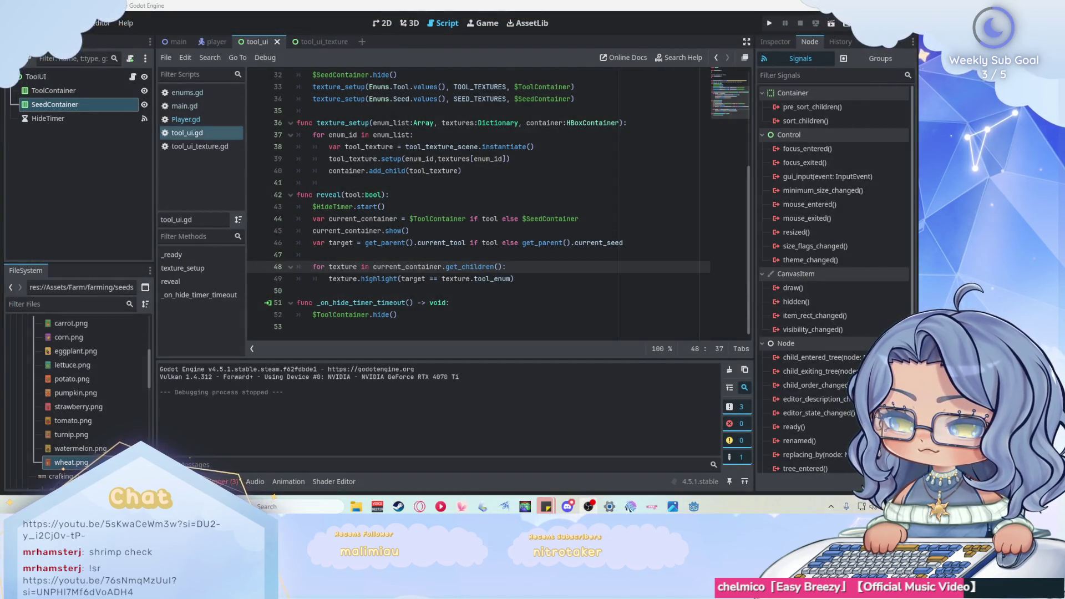
- Select the $ToolContainer.hide() and $SeedContainer.hide() lines in _ready() for replacement
{"action": "left_click", "coordinate": [457, 316]}
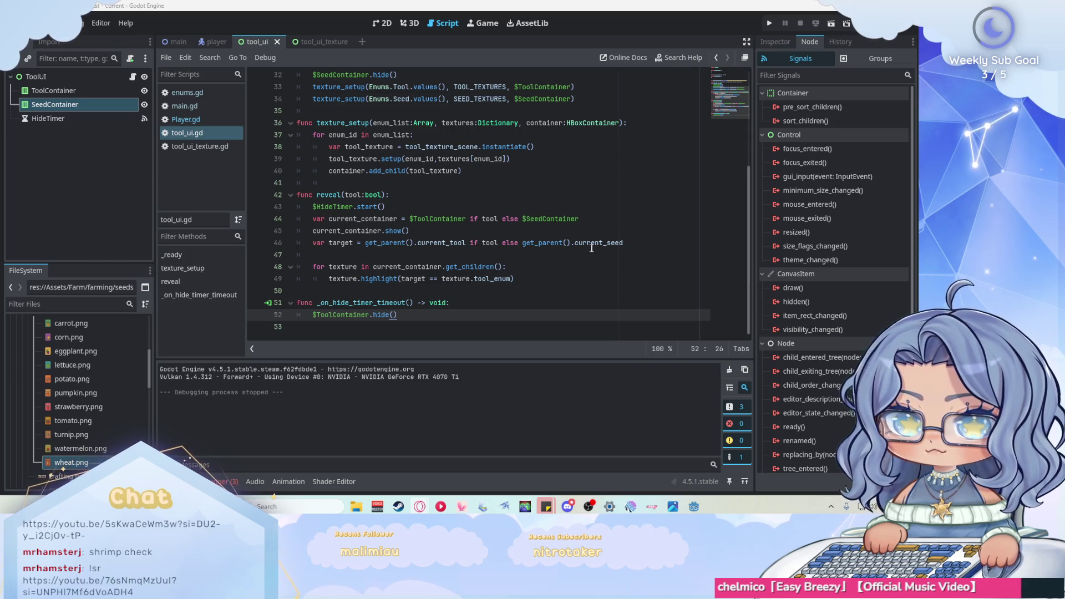
{"action": "left_click", "coordinate": [648, 243]}
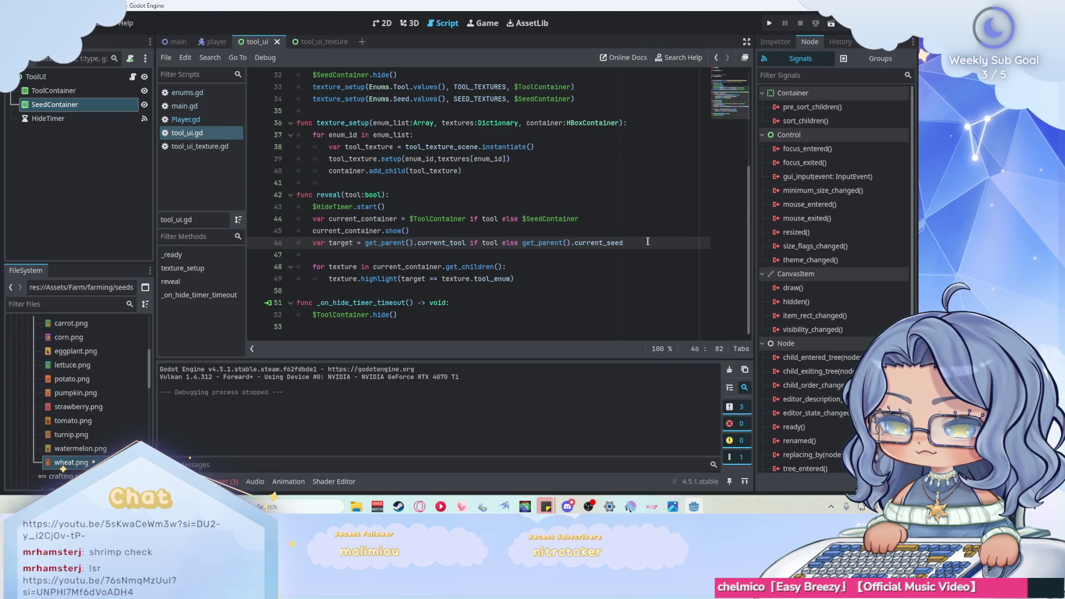
{"action": "scroll", "coordinate": [648, 242], "scroll_direction": "up", "scroll_amount": 1}
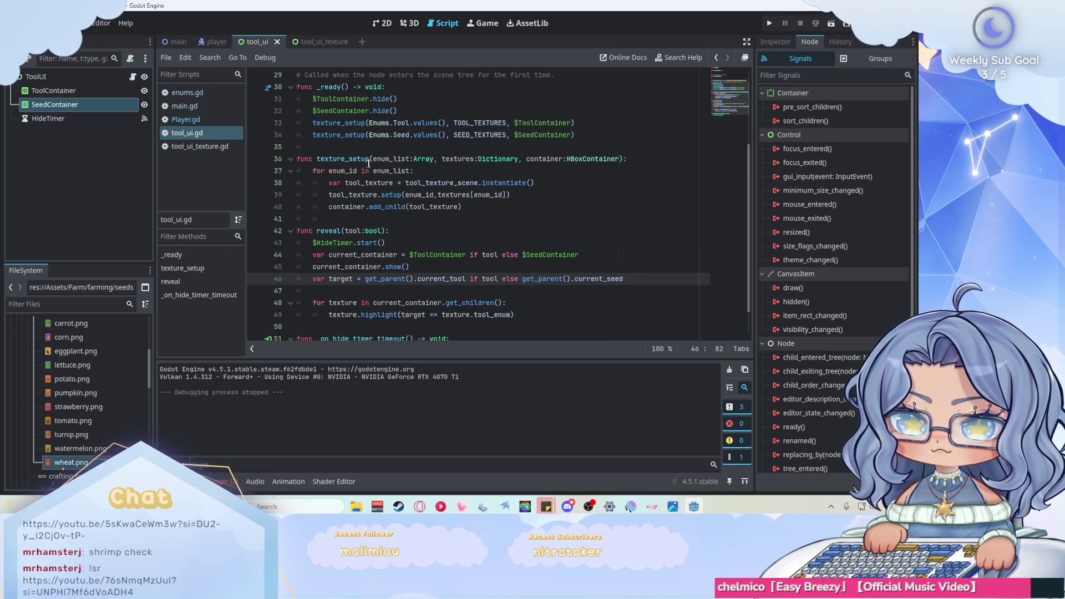
{"action": "left_click", "coordinate": [393, 110]}
{"action": "left_click_drag", "start_coordinate": [393, 111], "coordinate": [314, 99]}
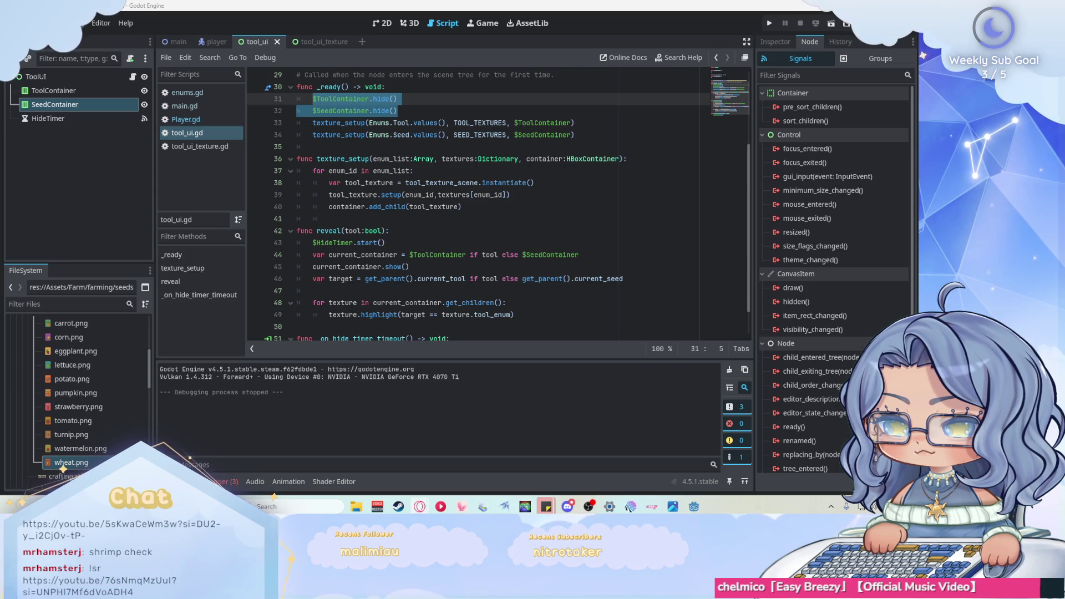
{"action": "scroll", "coordinate": [634, 249], "scroll_direction": "down", "scroll_amount": 1}
{"action": "left_click", "coordinate": [635, 249]}
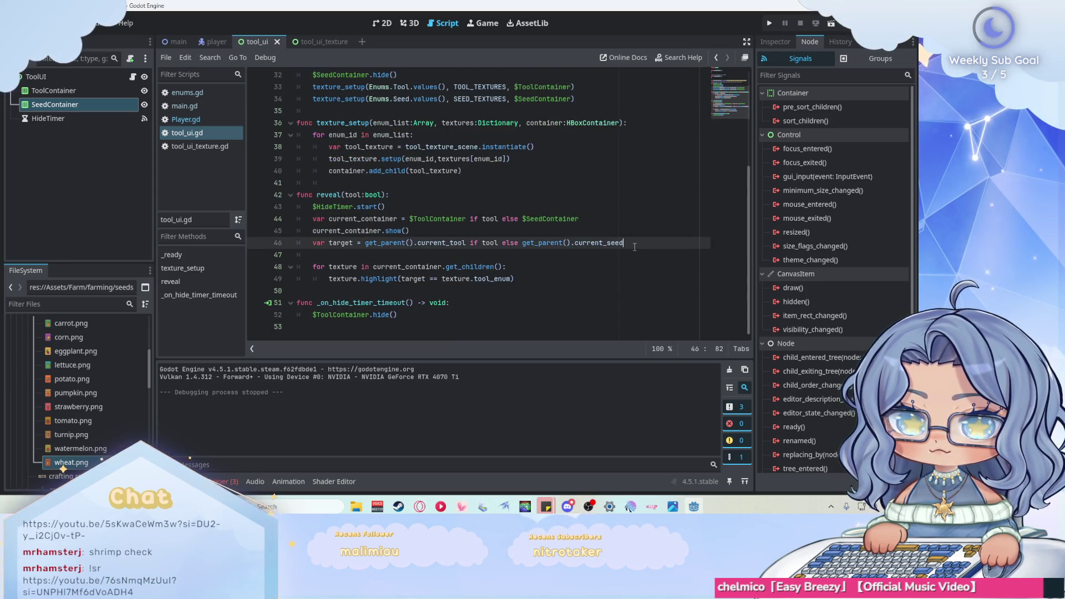
{"action": "scroll", "coordinate": [617, 204], "scroll_direction": "up", "scroll_amount": 1}
{"action": "scroll", "coordinate": [617, 204], "scroll_direction": "up", "scroll_amount": 6}
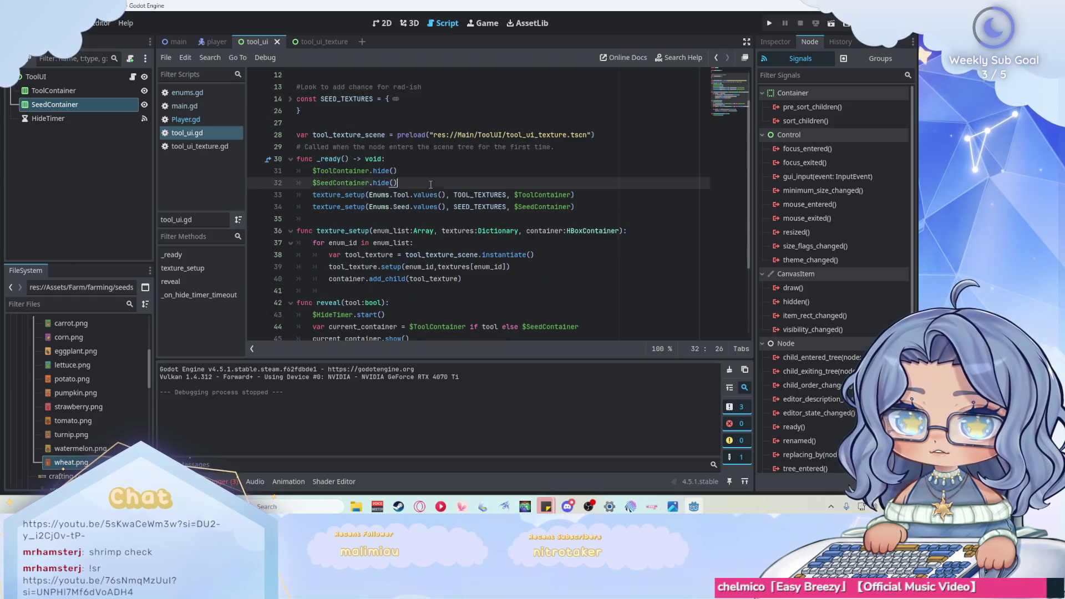
{"action": "left_click_drag", "start_coordinate": [398, 183], "coordinate": [310, 174]}
- Write a for loop over [$ToolContainer, $SeedContainer] calling container.hide() in _ready()
{"action": "type", "text": "f"}
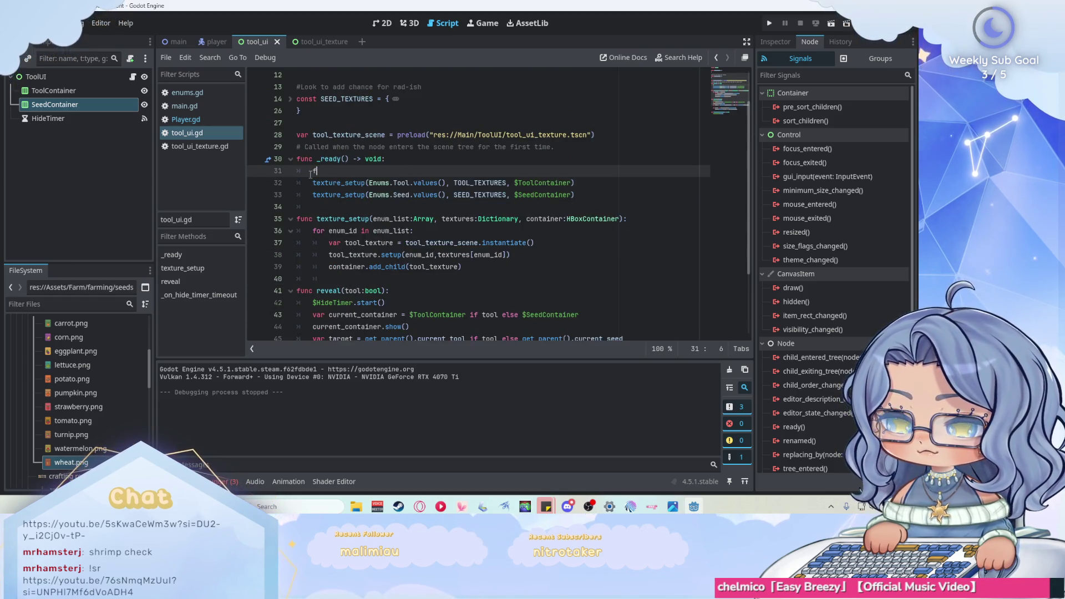
{"action": "type", "text": "or container in ["}
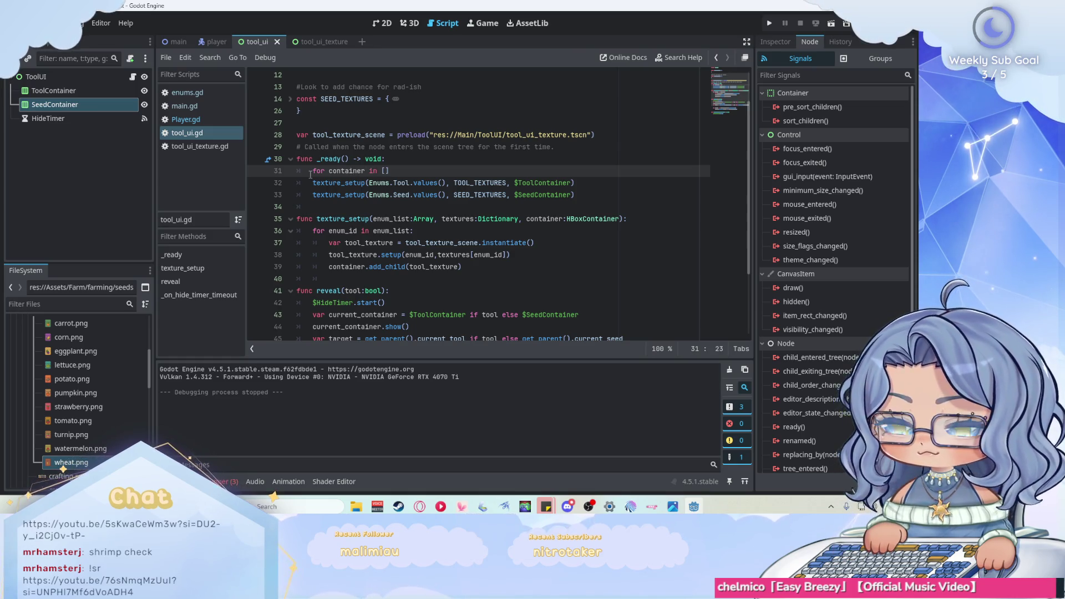
{"action": "type", "text": "$ToolContainer"}
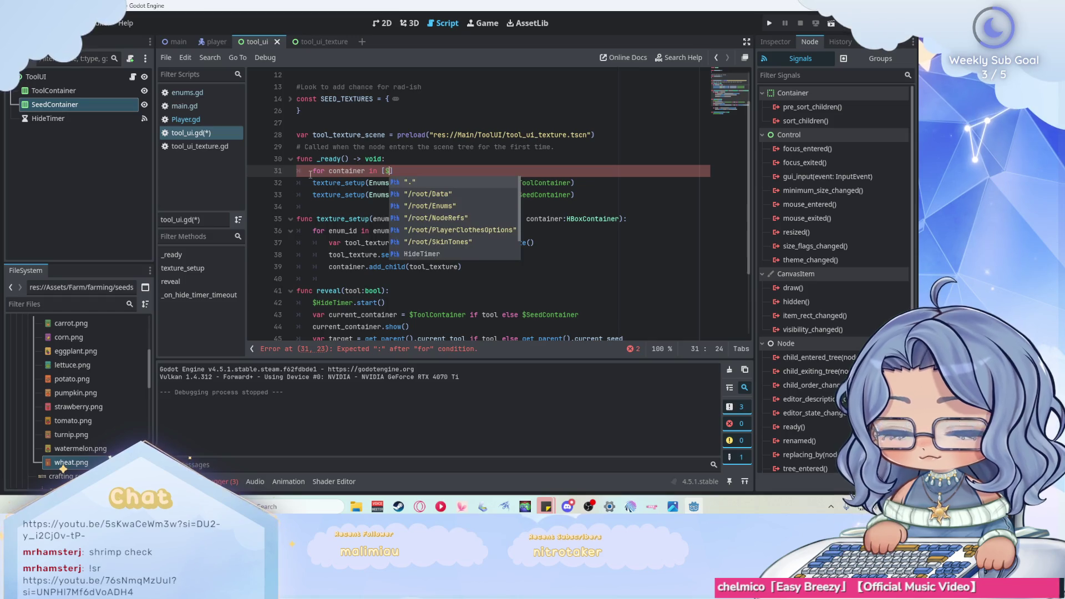
{"action": "type", "text": ","}
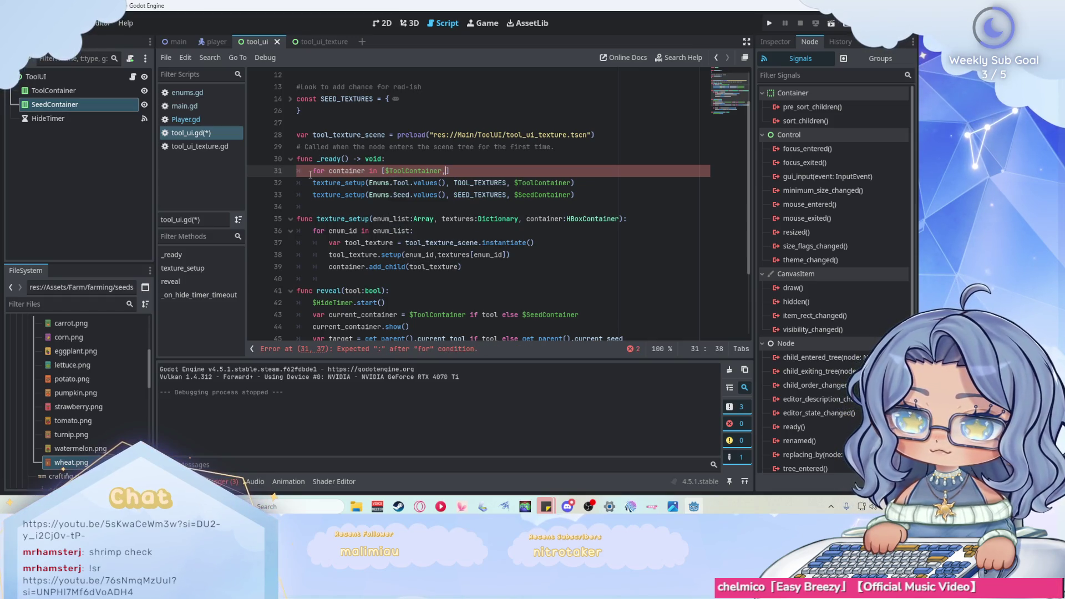
{"action": "type", "text": "$"}
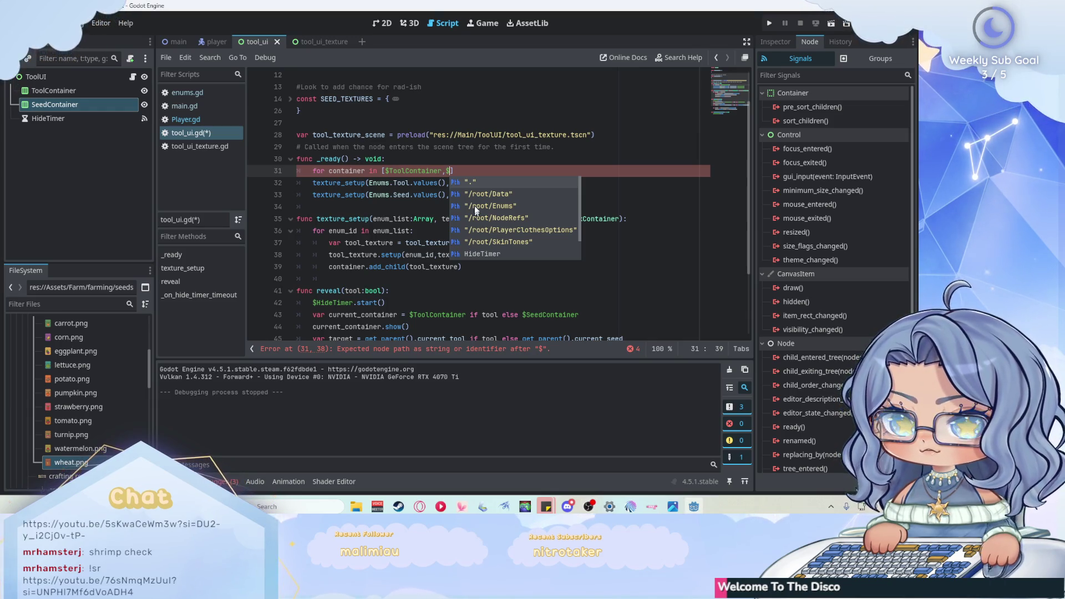
{"action": "key", "text": "Escape"}
{"action": "type", "text": "Seed"}
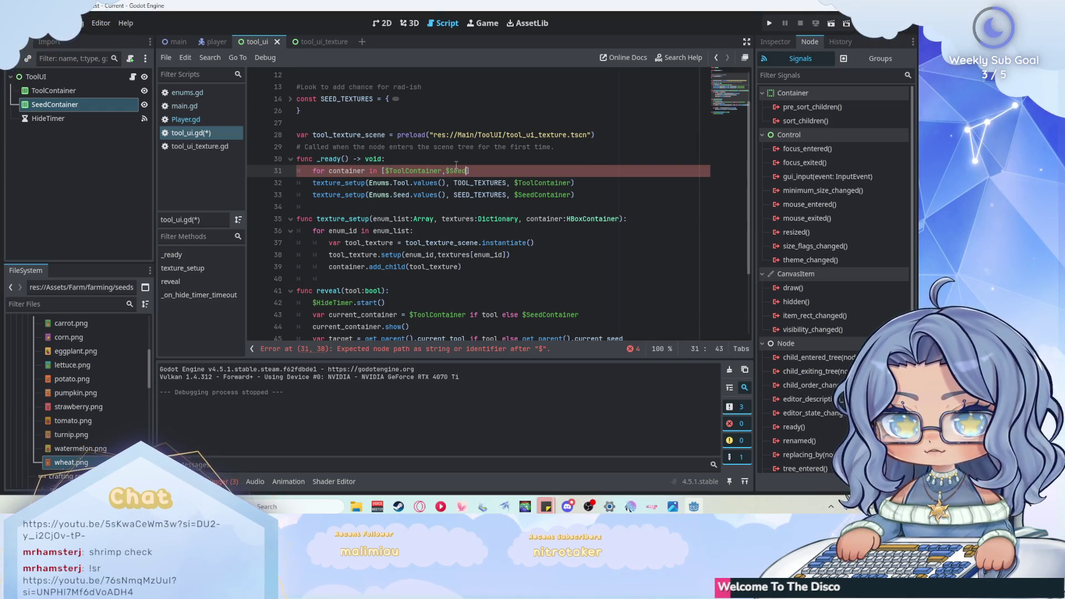
{"action": "key", "text": "Return"}
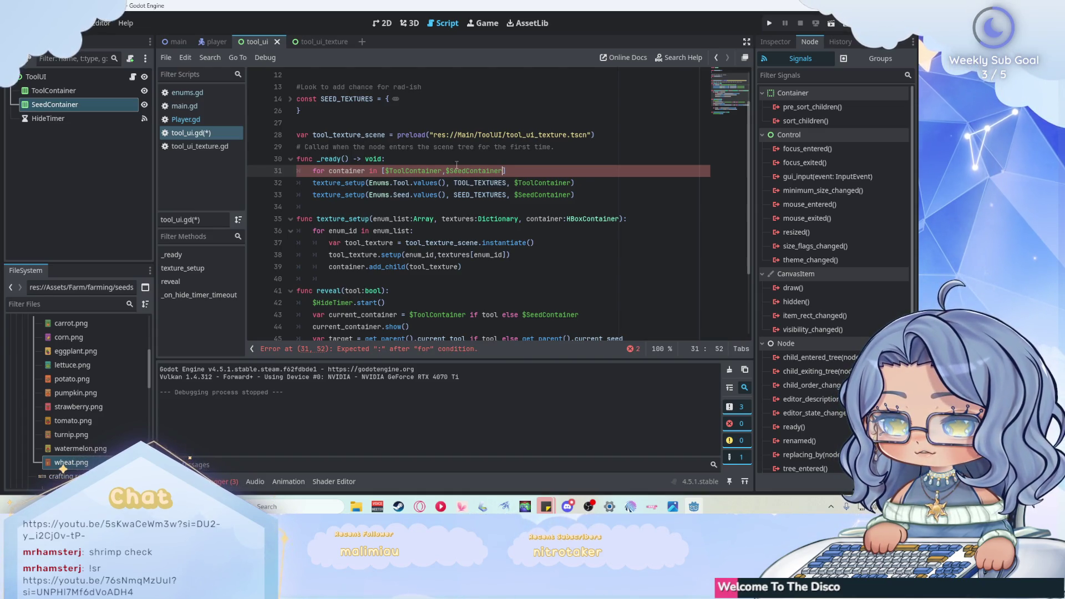
{"action": "left_click", "coordinate": [526, 170]}
{"action": "type", "text": ":"}
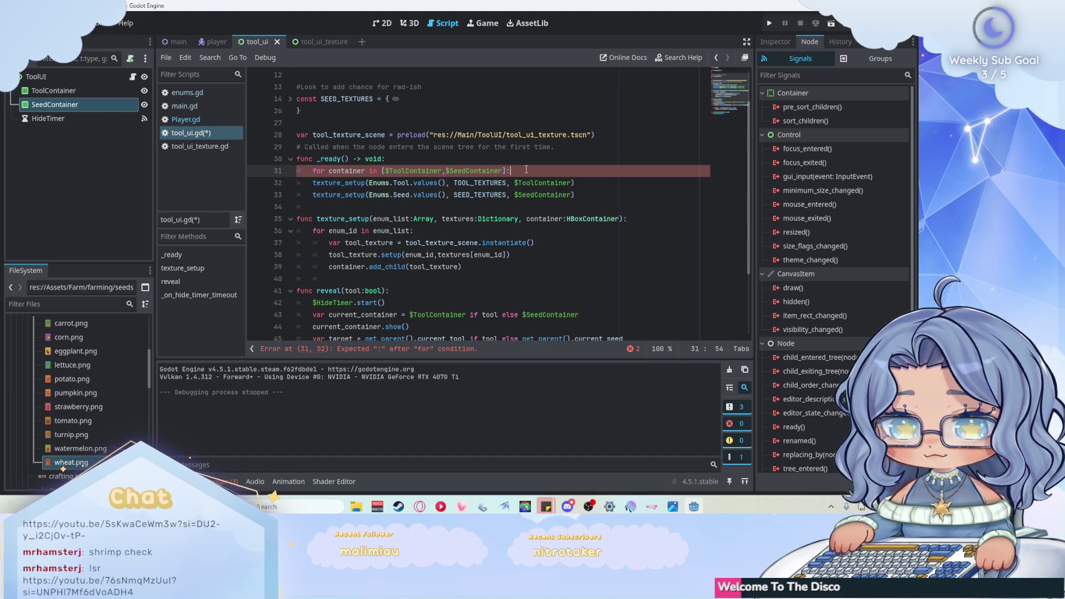
{"action": "key", "text": "Return"}
{"action": "type", "text": "co"}
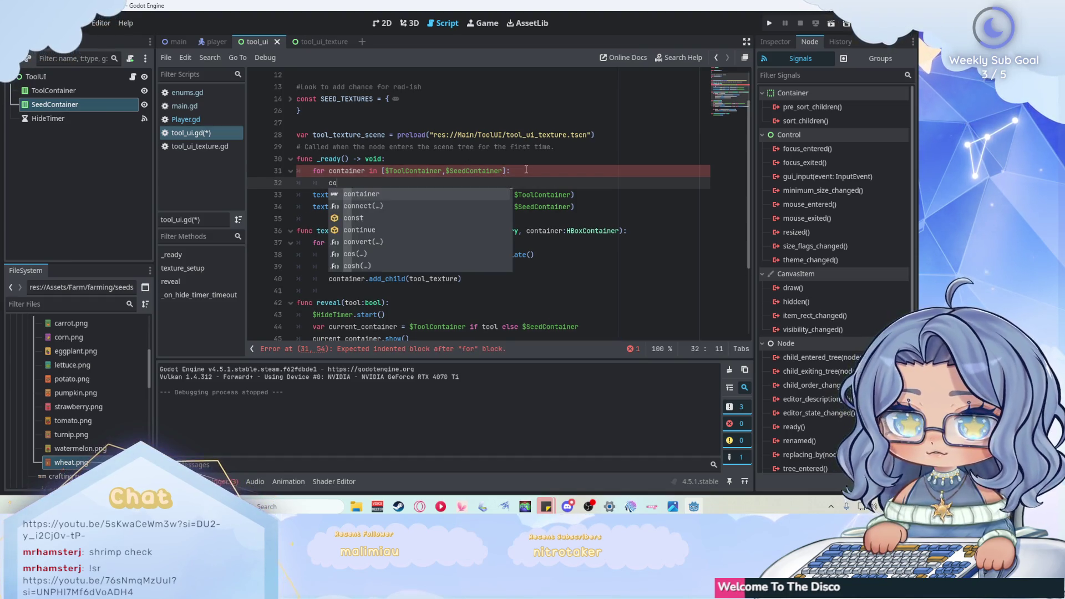
{"action": "type", "text": "n\\"}
{"action": "key", "text": "BackSpace"}
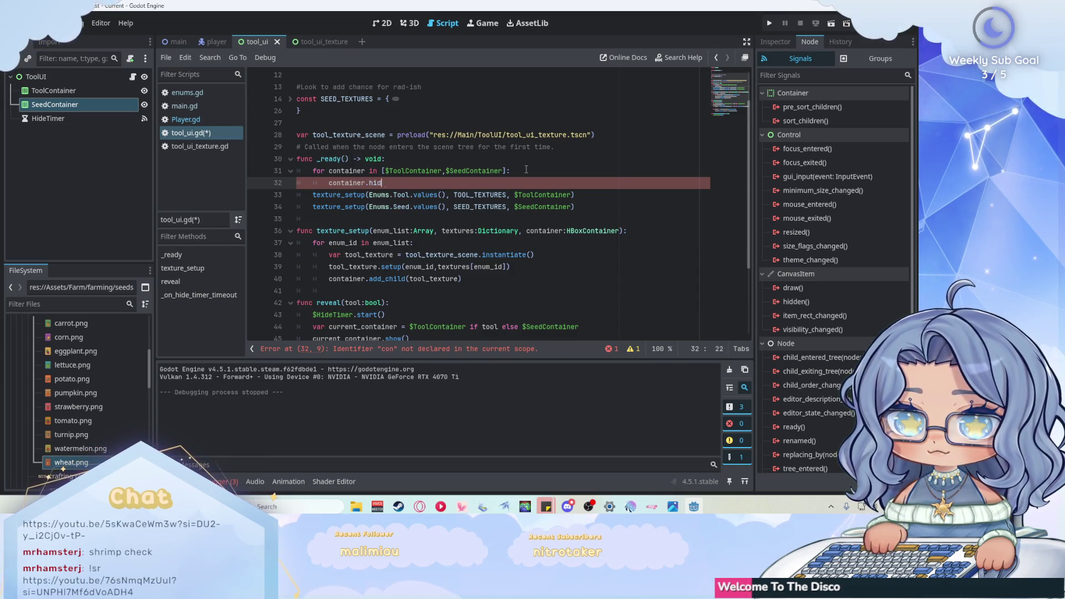
{"action": "key", "text": "End"}
- Select the new hide loop for copying and return to the end of line 46
{"action": "key", "text": "shift+Up"}
{"action": "key", "text": "ctrl+c"}
{"action": "key", "text": "ctrl+shift+Left"}
{"action": "key", "text": "ctrl+shift+Left"}
{"action": "key", "text": "ctrl+shift+Left"}
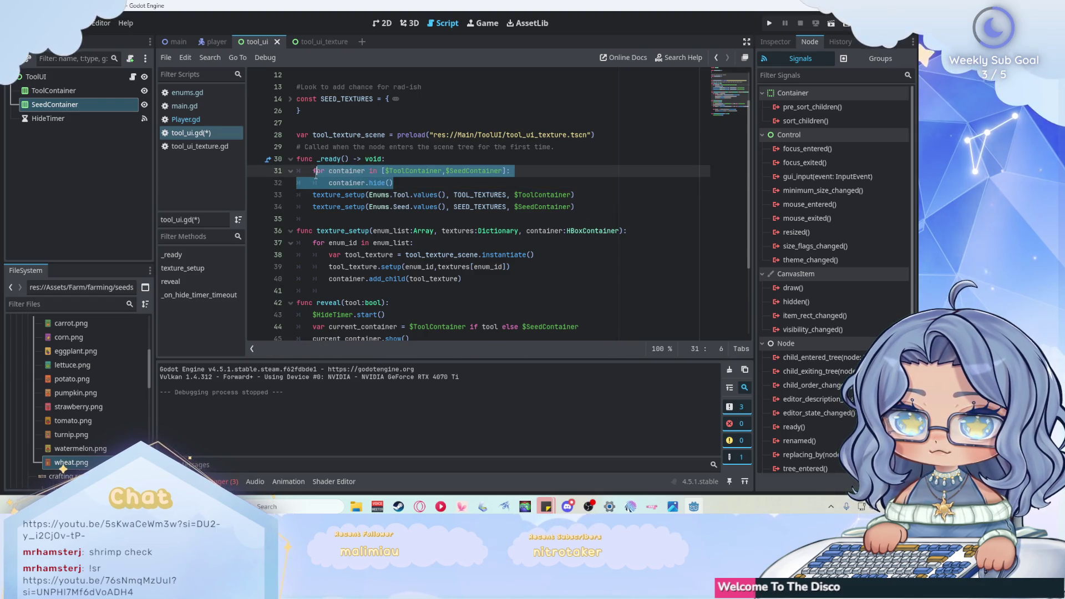
{"action": "scroll", "coordinate": [460, 187], "scroll_direction": "down", "scroll_amount": 7}
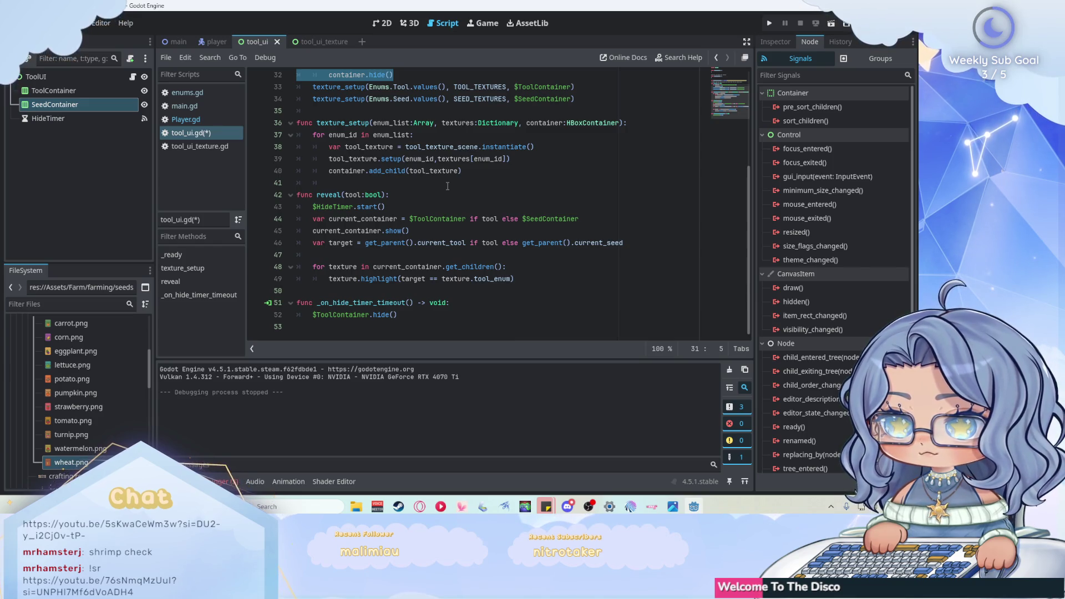
{"action": "left_click", "coordinate": [635, 243]}
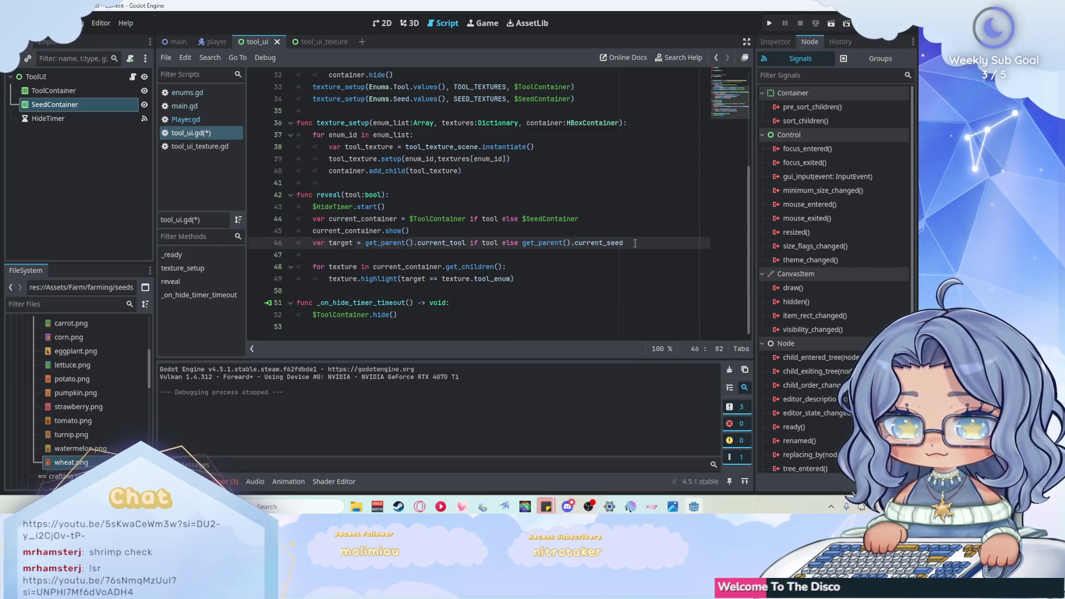
- Paste the hide loop into reveal(), add current_container.show(), save tool_ui.gd, and run with F5
{"action": "key", "text": "Return"}
{"action": "key", "text": "ctrl+v"}
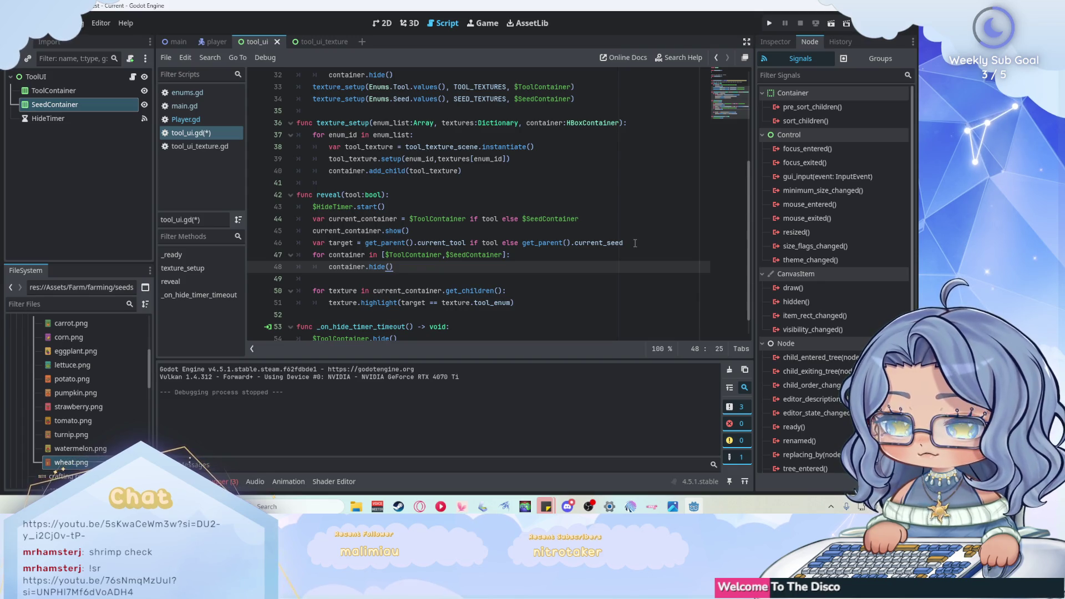
{"action": "key", "text": "Return"}
{"action": "type", "text": "current"}
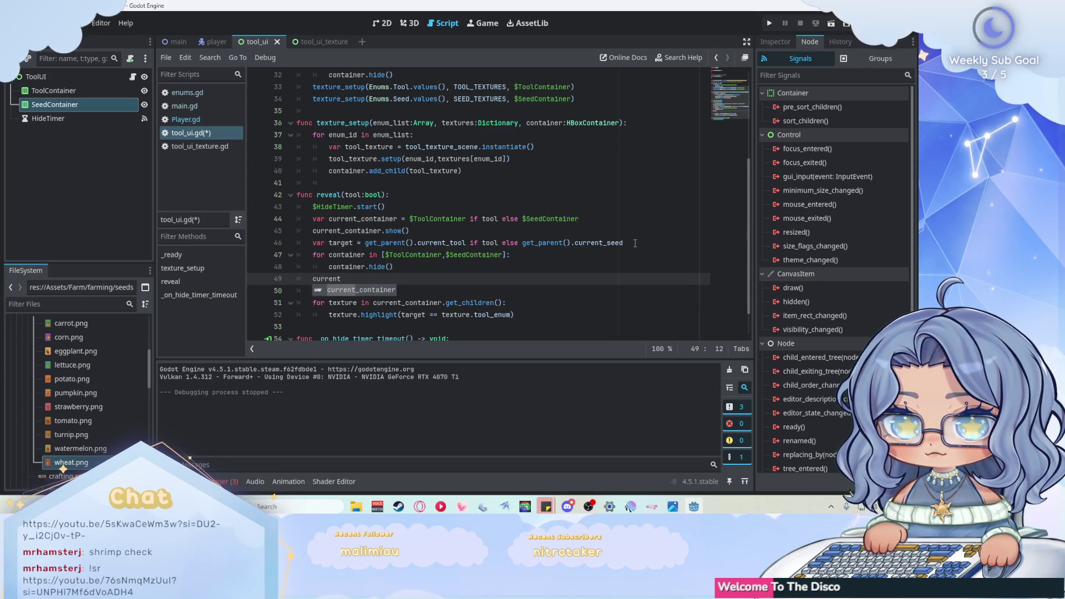
{"action": "key", "text": "Return"}
{"action": "type", "text": "how"}
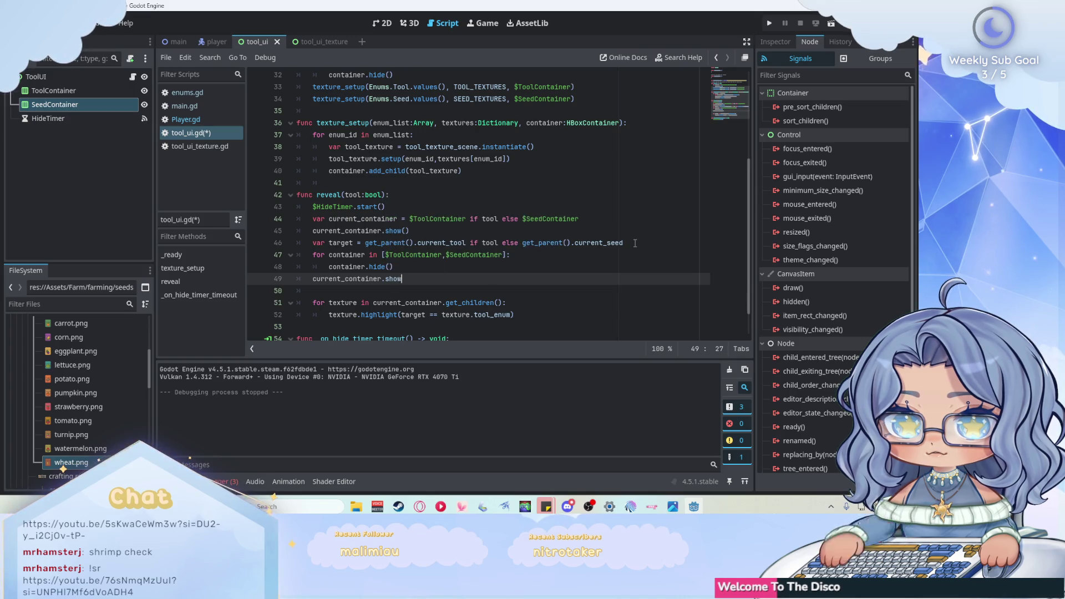
{"action": "key", "text": "Return"}
{"action": "key", "text": "ctrl+s"}
{"action": "left_click", "coordinate": [437, 278]}
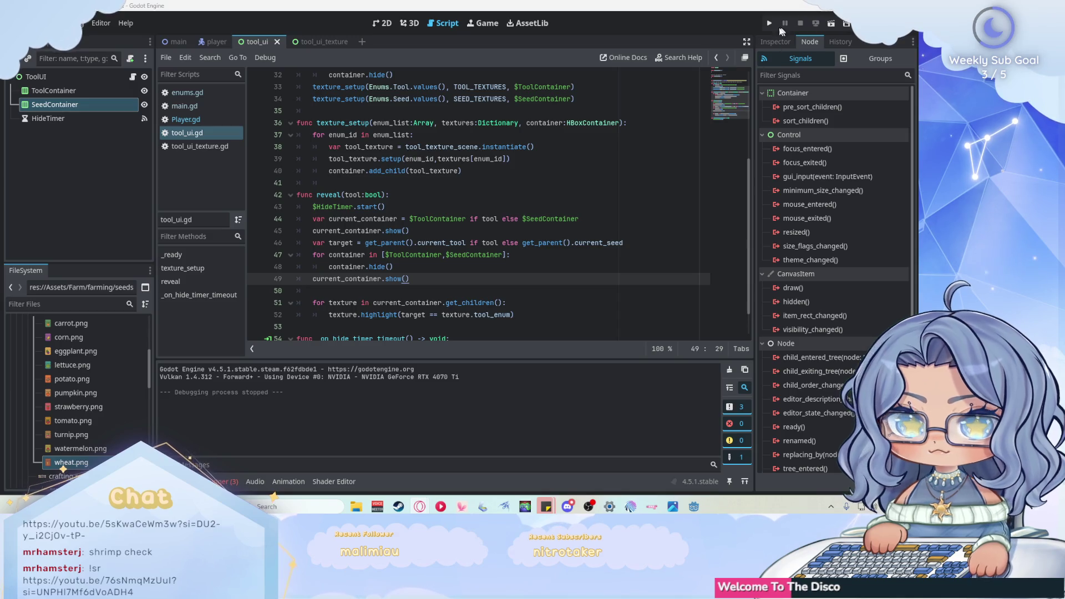
{"action": "key", "text": "F5"}
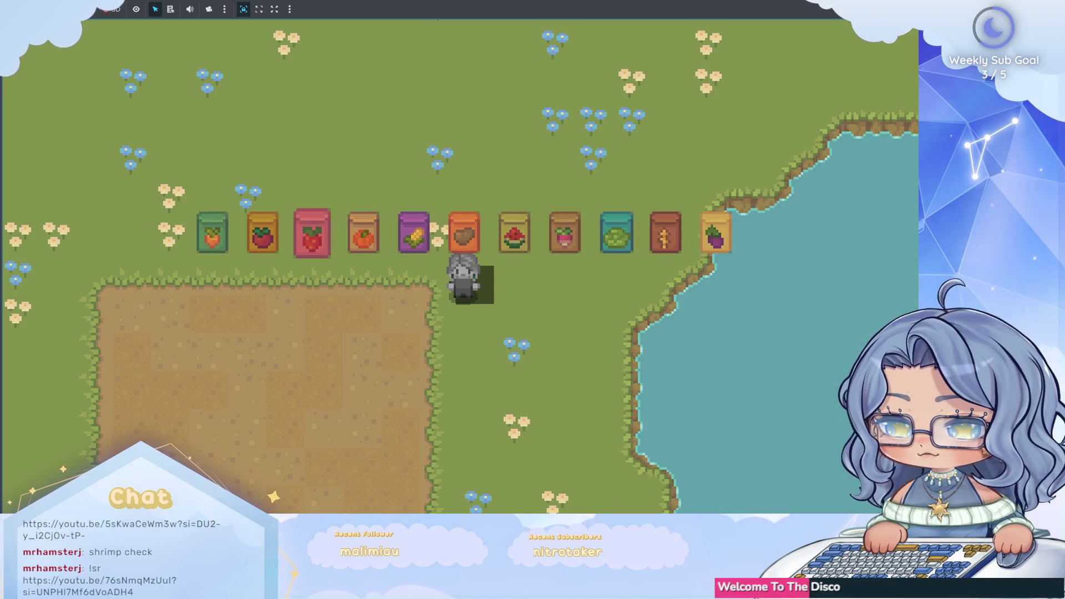
{"action": "key", "text": "F8"}
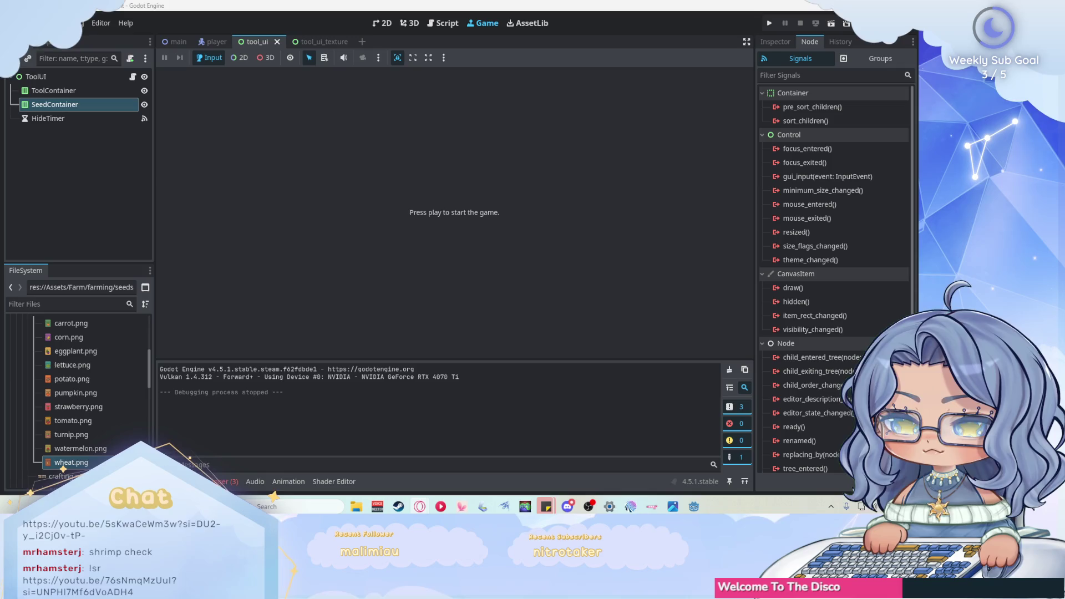
{"action": "key", "text": "ctrl+F3"}
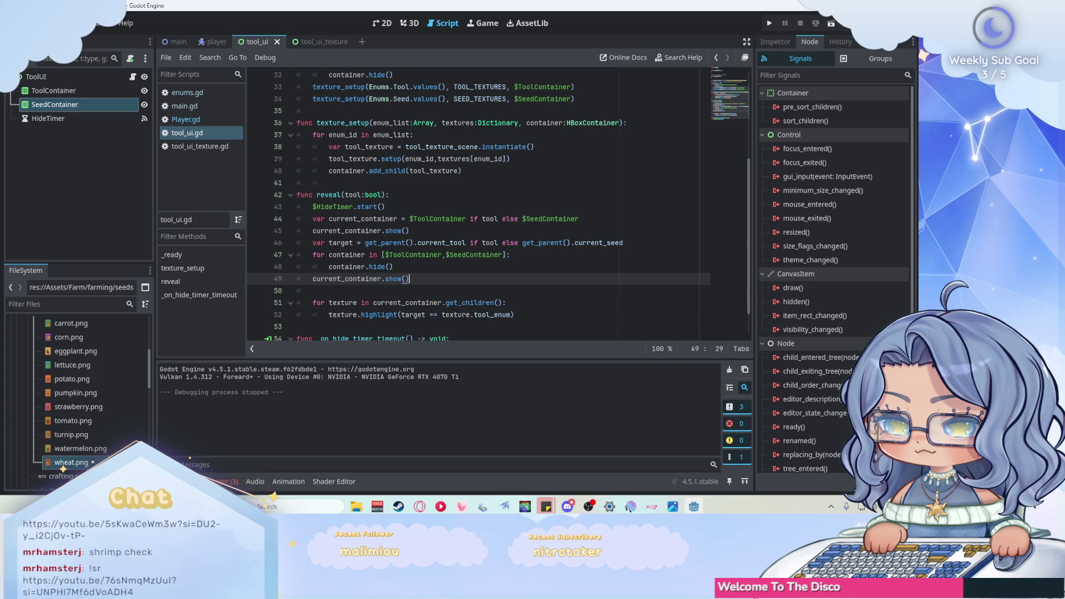
- Copy the container hide loop and paste it over $ToolContainer.hide() in _on_hide_timer_timeout()
{"action": "scroll", "coordinate": [424, 319], "scroll_direction": "down", "scroll_amount": 1}
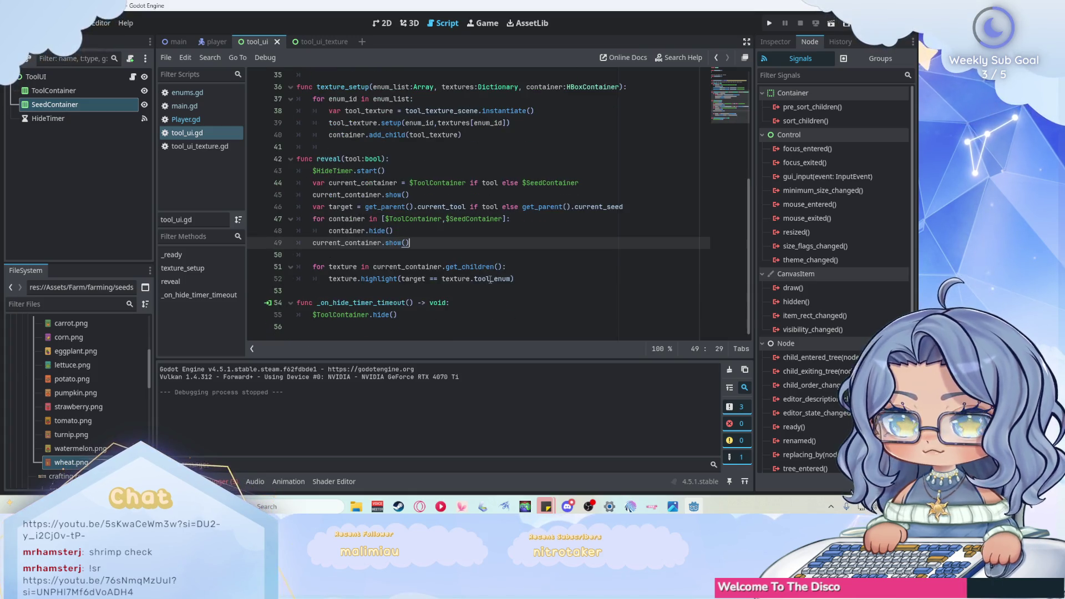
{"action": "left_click", "coordinate": [423, 319]}
{"action": "left_click_drag", "start_coordinate": [369, 314], "coordinate": [311, 315]}
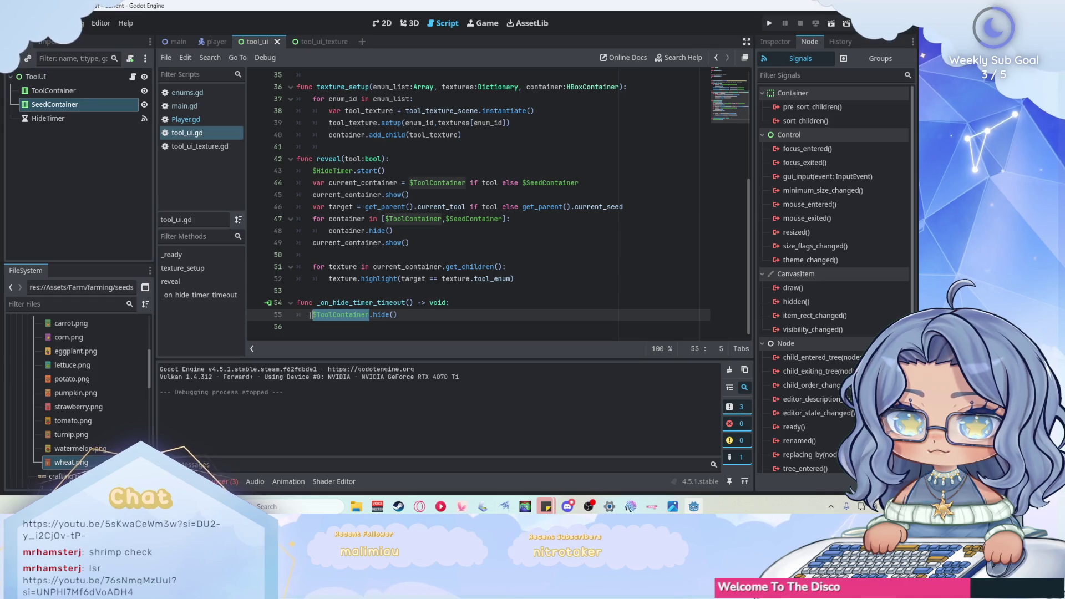
{"action": "left_click", "coordinate": [313, 185]}
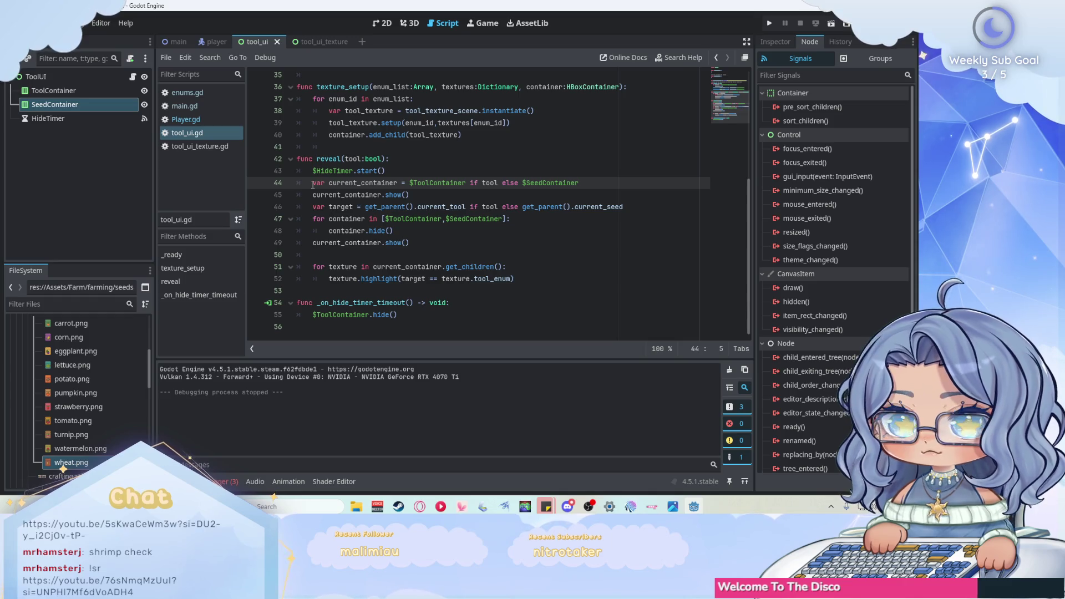
{"action": "left_click_drag", "start_coordinate": [313, 184], "coordinate": [420, 193]}
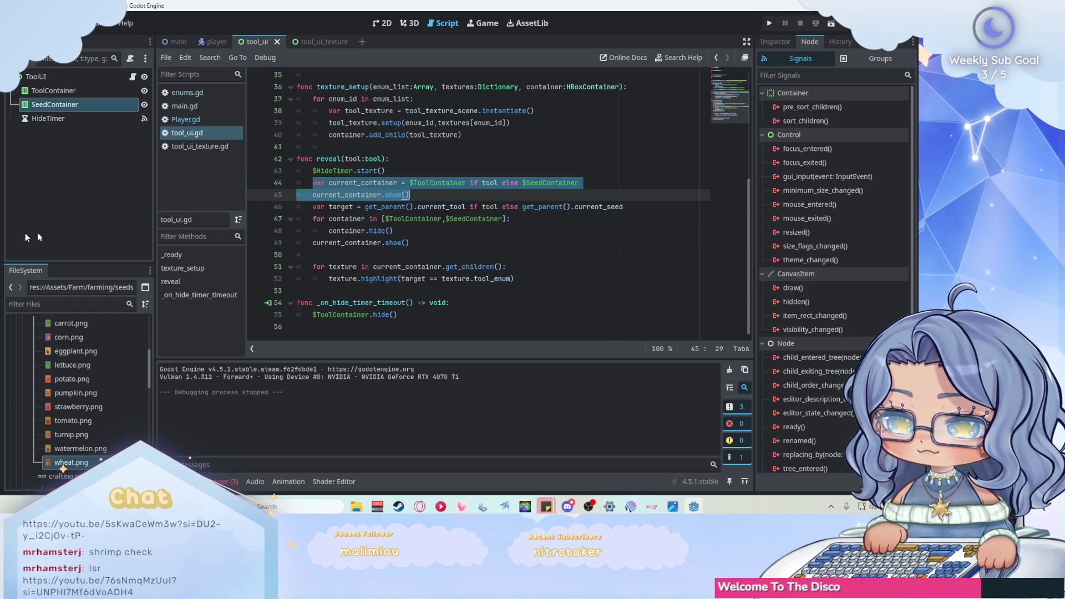
{"action": "left_click", "coordinate": [438, 242]}
{"action": "mouse_move", "coordinate": [313, 219]}
{"action": "left_mouse_down"}
{"action": "mouse_move", "coordinate": [510, 221]}
{"action": "mouse_move", "coordinate": [394, 230]}
{"action": "left_mouse_up"}
{"action": "key", "text": "ctrl+c"}
{"action": "left_click", "coordinate": [410, 314]}
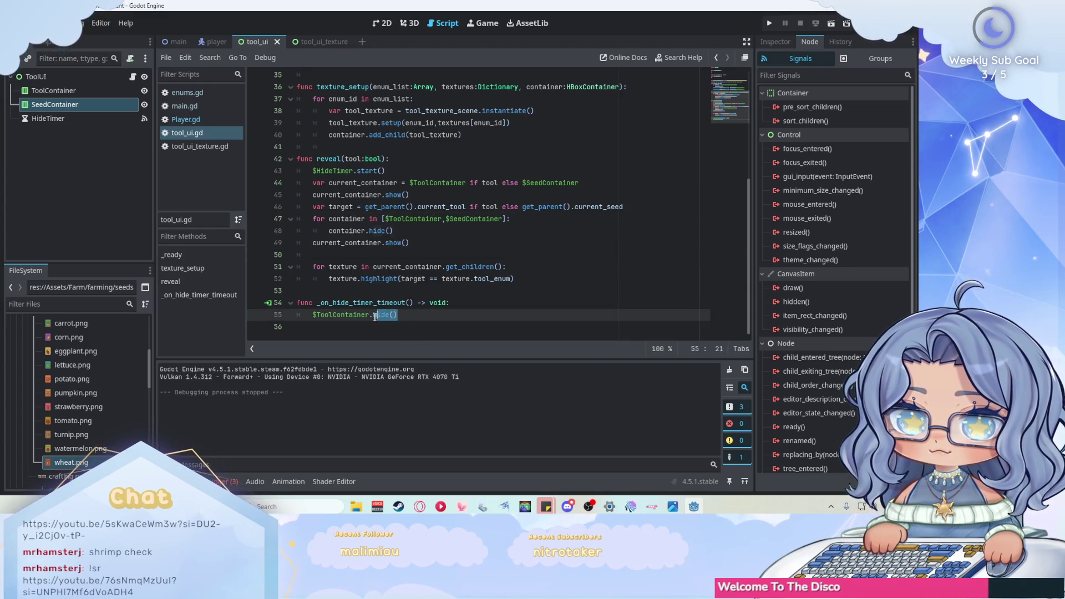
{"action": "key", "text": "ctrl+shift+Left"}
{"action": "key", "text": "ctrl+shift+Left"}
{"action": "key", "text": "ctrl+shift+Left"}
{"action": "key", "text": "ctrl+v"}
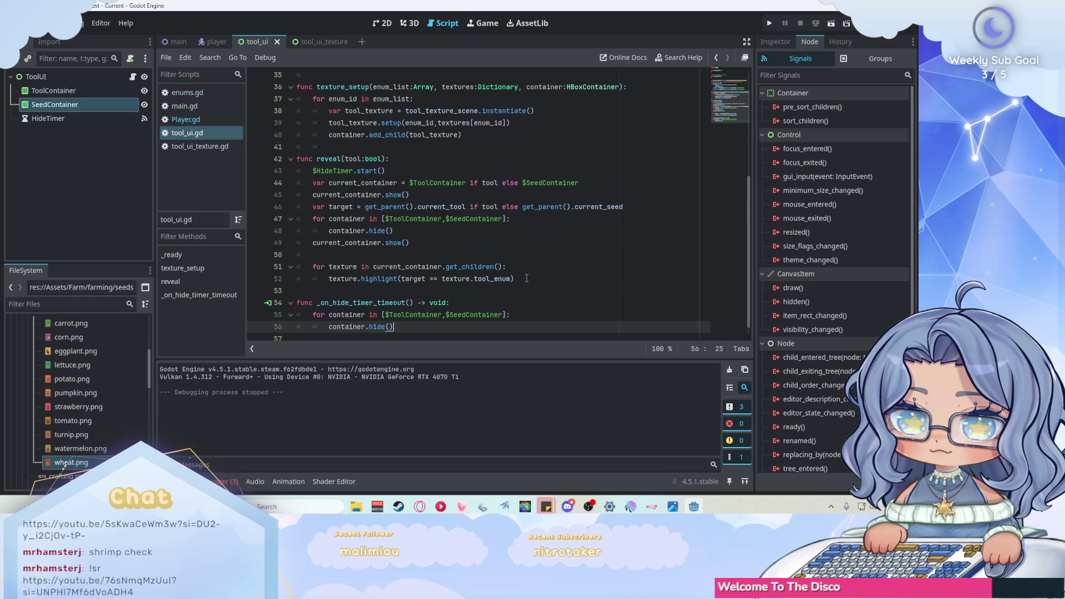
{"action": "scroll", "coordinate": [499, 305], "scroll_direction": "down", "scroll_amount": 1}
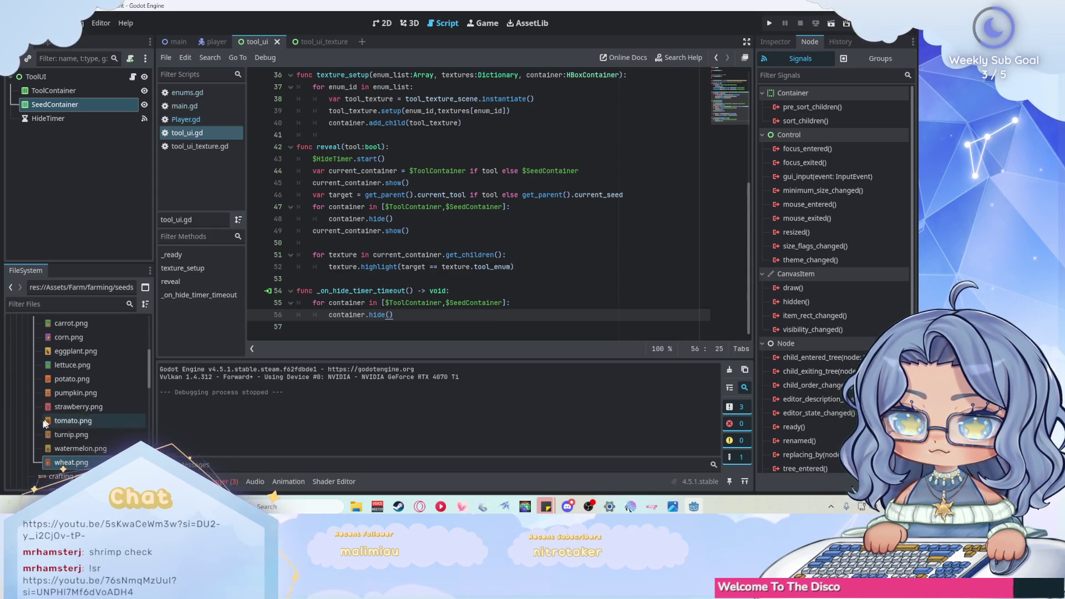
{"action": "scroll", "coordinate": [42, 383], "scroll_direction": "up", "scroll_amount": 10}
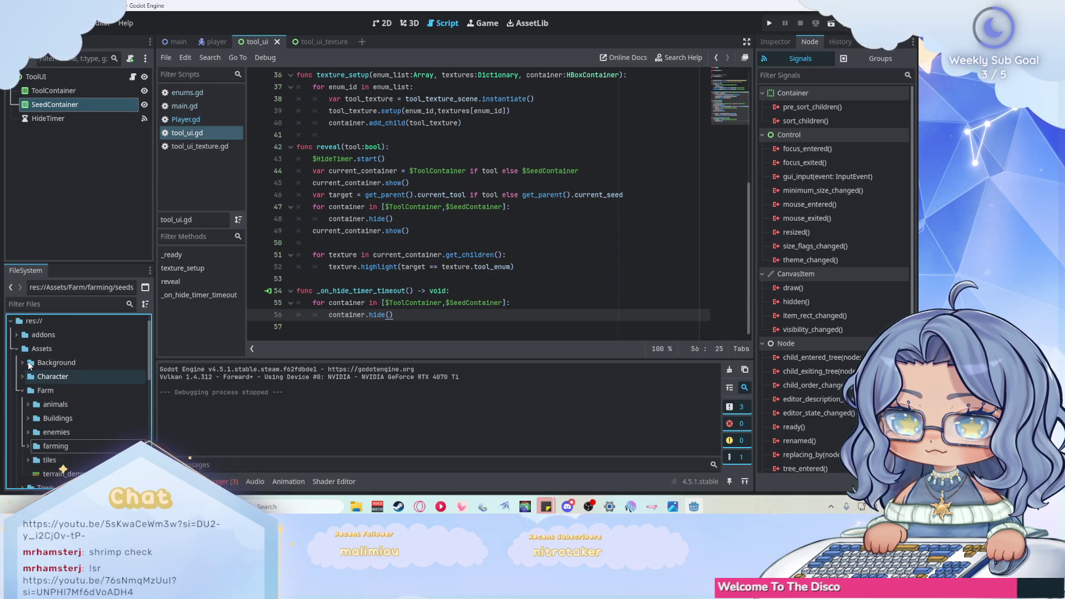
- Collapse Assets, expand the Main folder in FileSystem, and switch to the 2D view with Ctrl+F1
{"action": "left_click", "coordinate": [28, 362]}
{"action": "left_click", "coordinate": [18, 349]}
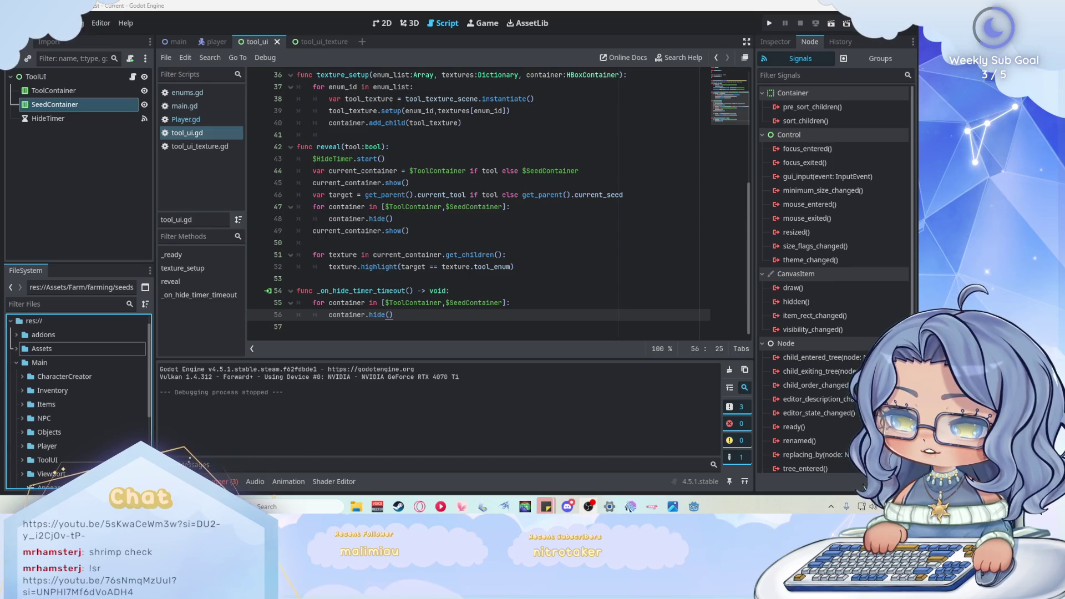
{"action": "scroll", "coordinate": [431, 89], "scroll_direction": "up", "scroll_amount": 6}
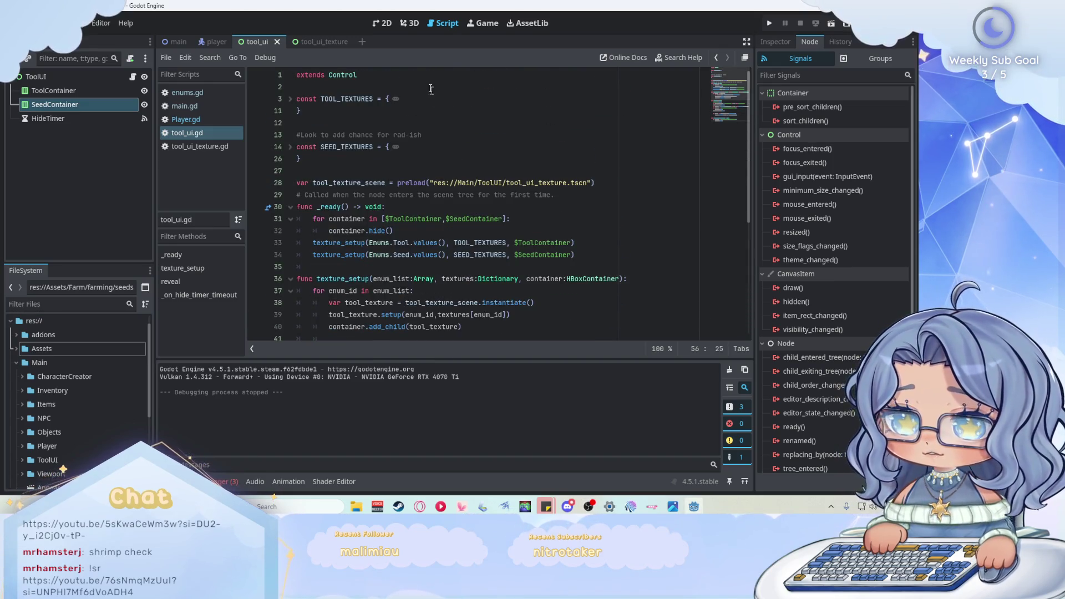
{"action": "key", "text": "ctrl+F1"}
{"action": "scroll", "coordinate": [398, 207], "scroll_direction": "down", "scroll_amount": 3}
{"action": "left_click", "coordinate": [174, 41]}
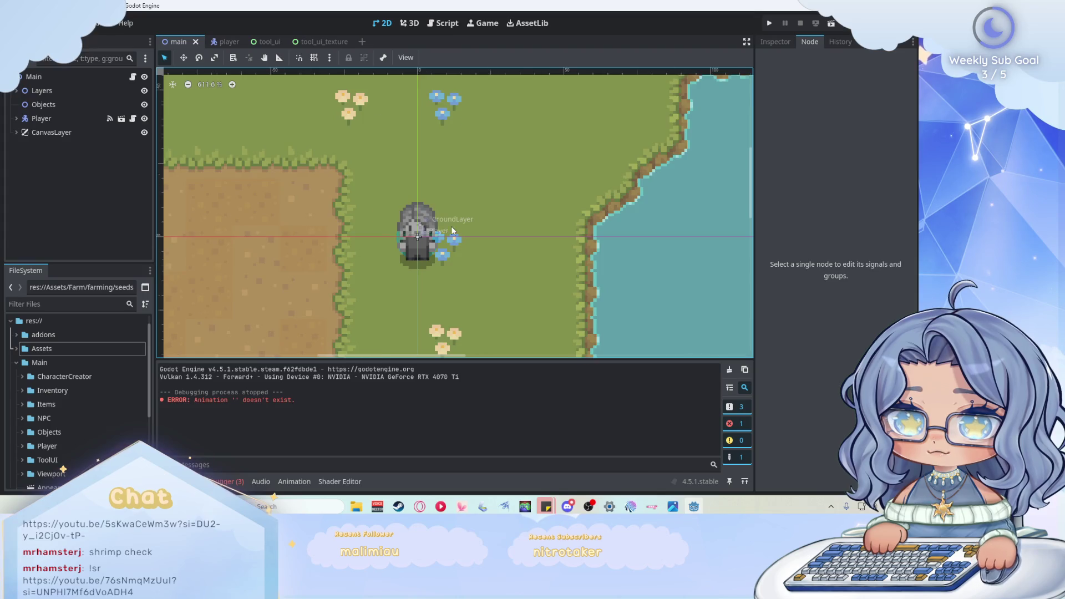
{"action": "scroll", "coordinate": [388, 210], "scroll_direction": "down", "scroll_amount": 10}
{"action": "scroll", "coordinate": [278, 237], "scroll_direction": "up", "scroll_amount": 3}
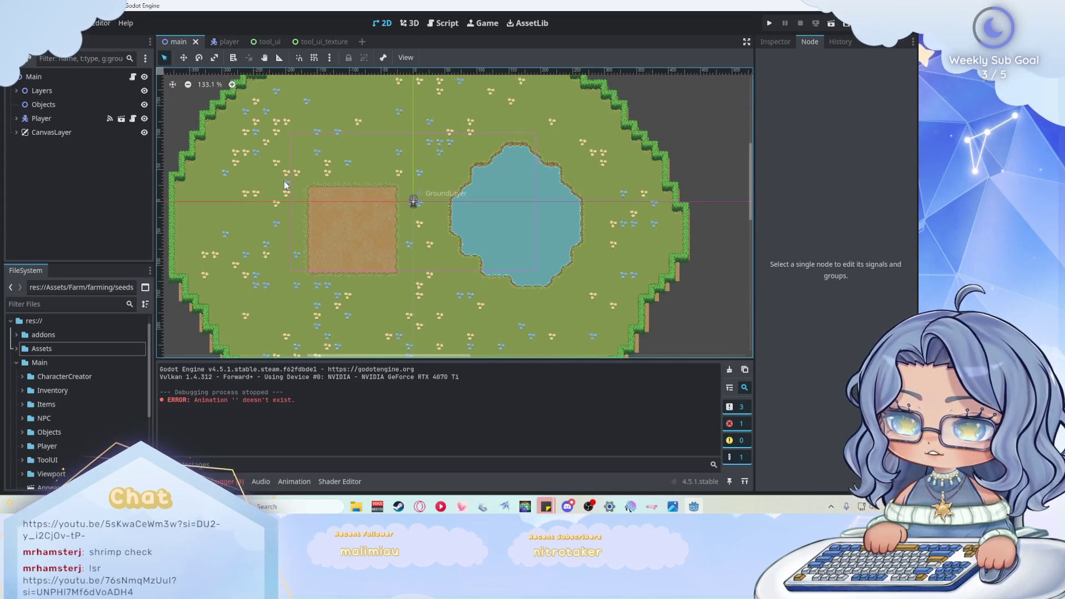
{"action": "scroll", "coordinate": [435, 183], "scroll_direction": "up", "scroll_amount": 3}
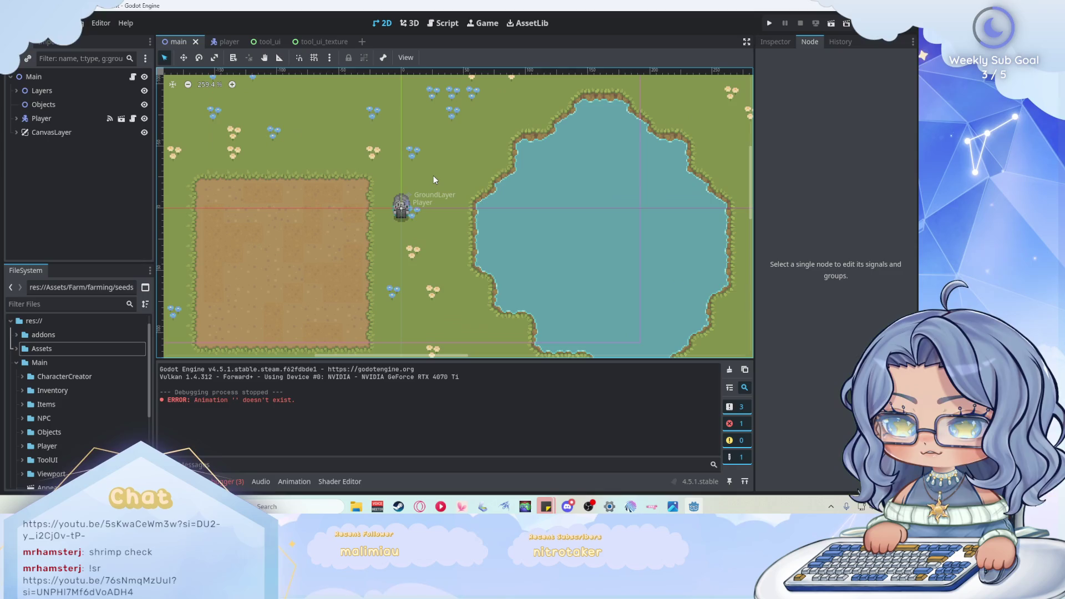